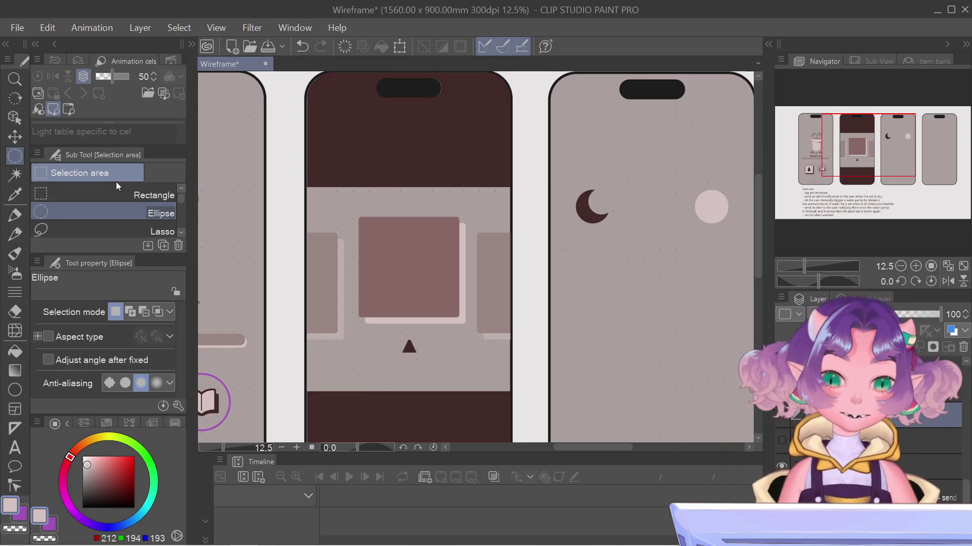
Try the shrink-selection selecting mode, then the Figure Ellipse tool
scroll(46, 211, "down", 2)
scroll(53, 213, "down", 1)
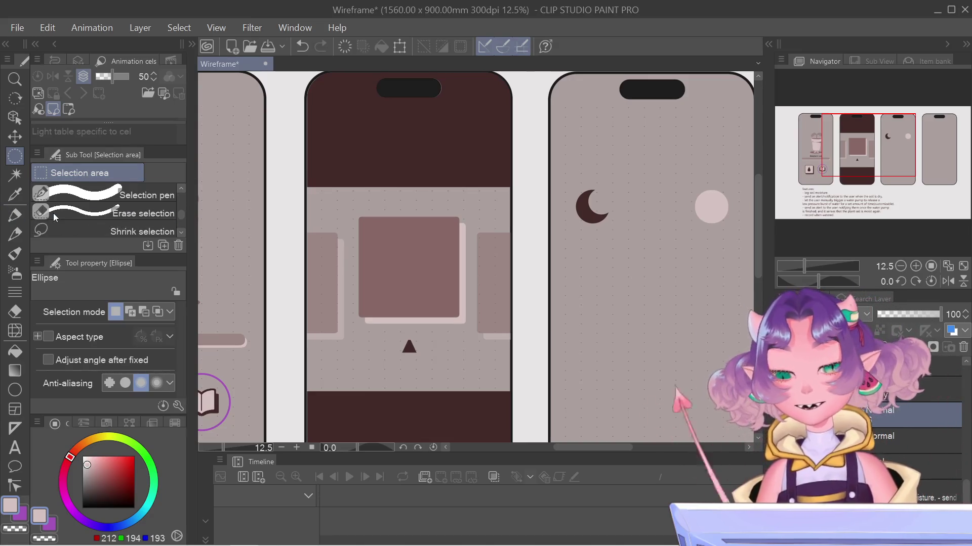
left_click(57, 235)
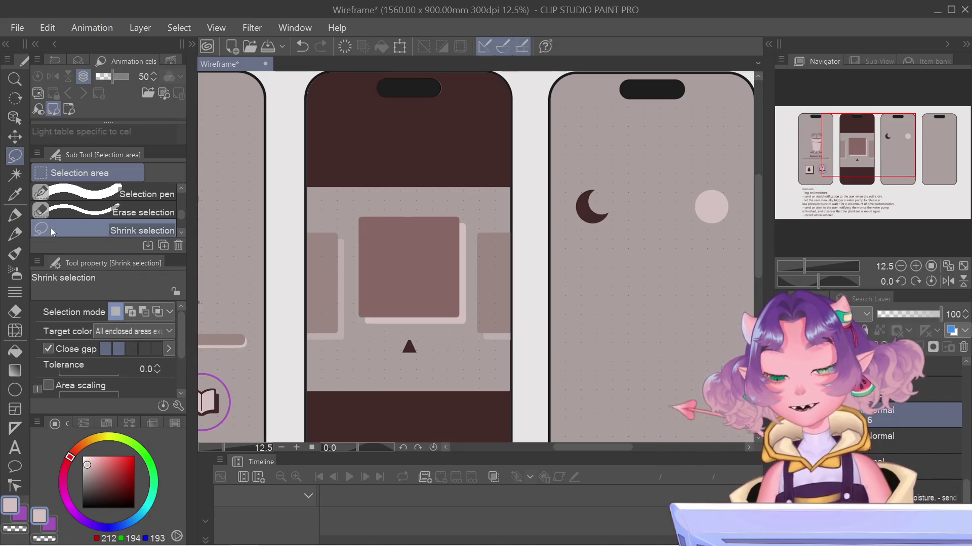
scroll(51, 228, "up", 1)
scroll(53, 219, "down", 1)
scroll(53, 219, "up", 3)
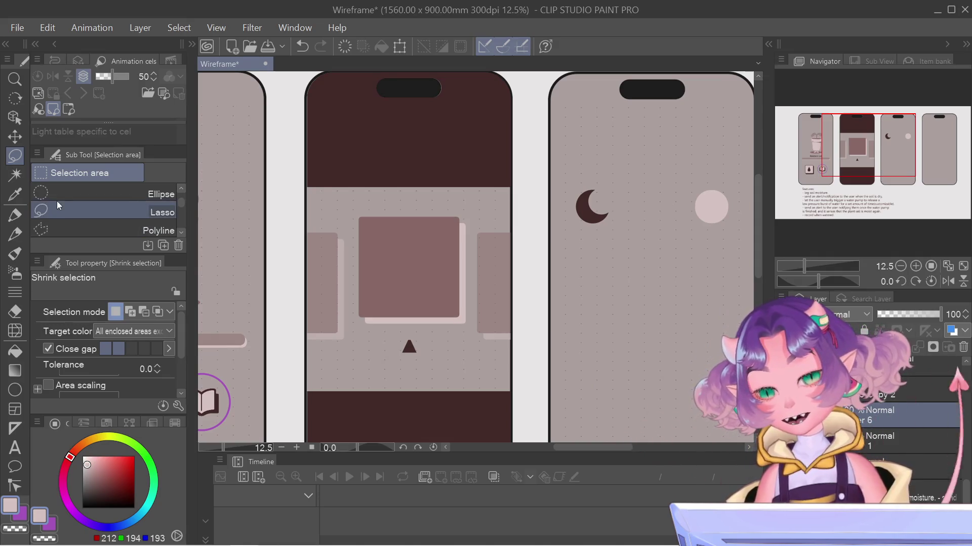
left_click(17, 389)
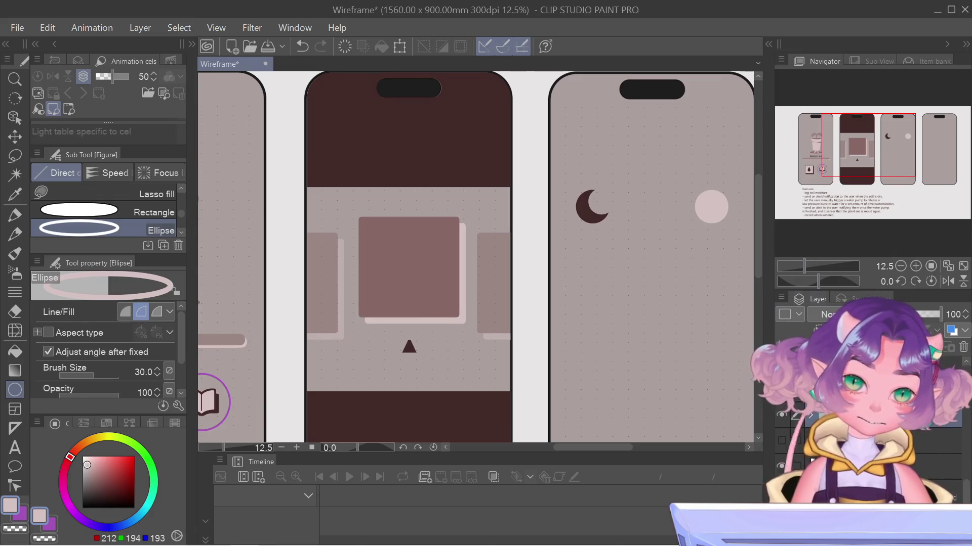
Pan the moon screen into the middle of the view and zoom in to 15.1%
left_click_drag(842, 165, 858, 161)
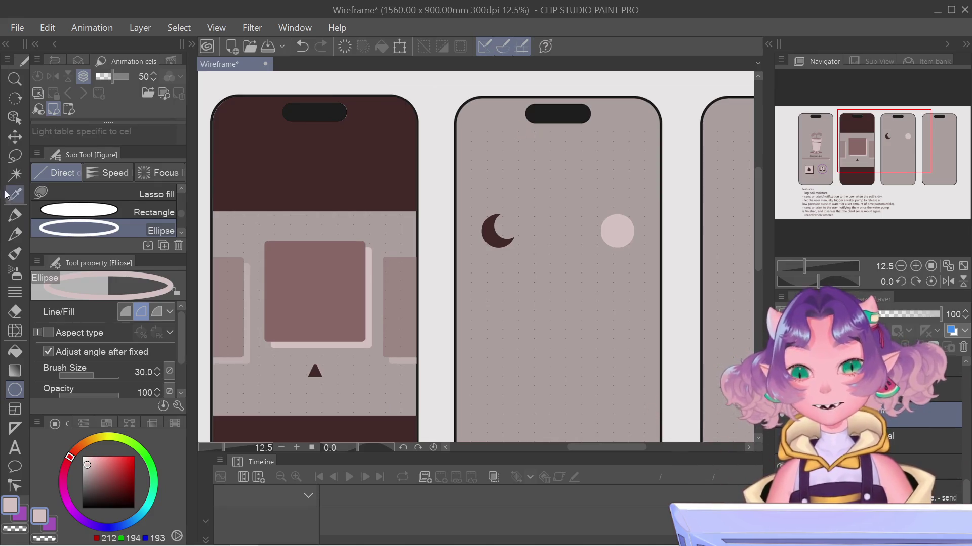
left_click(15, 155)
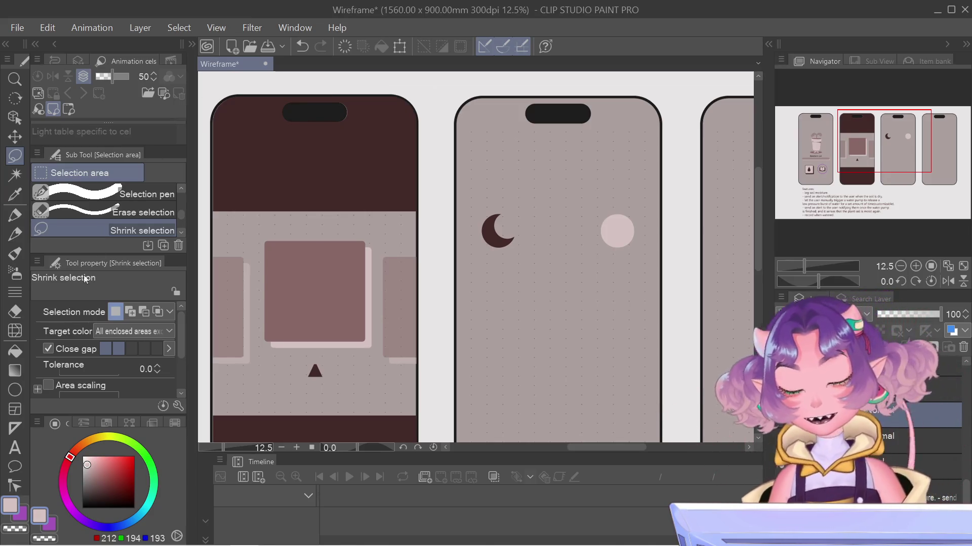
left_click(17, 396)
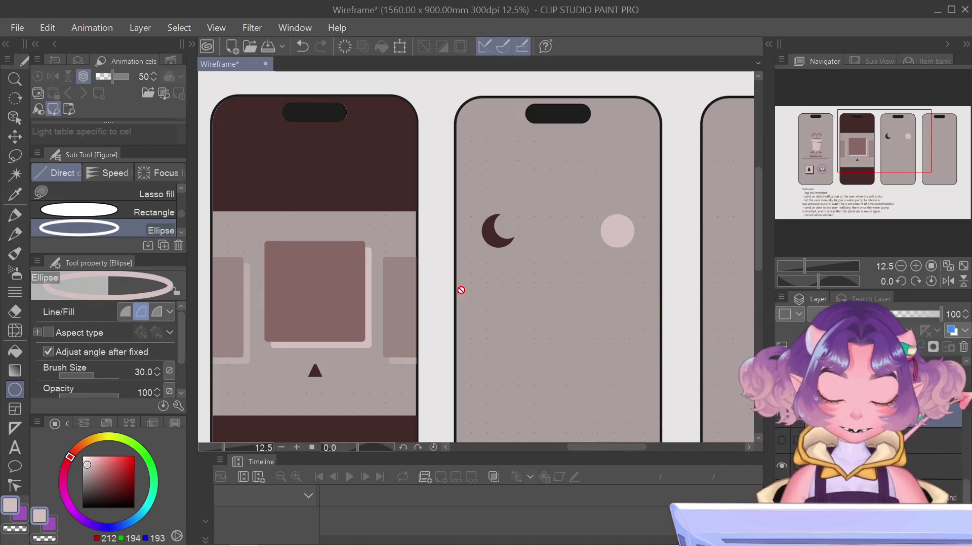
left_click(15, 117)
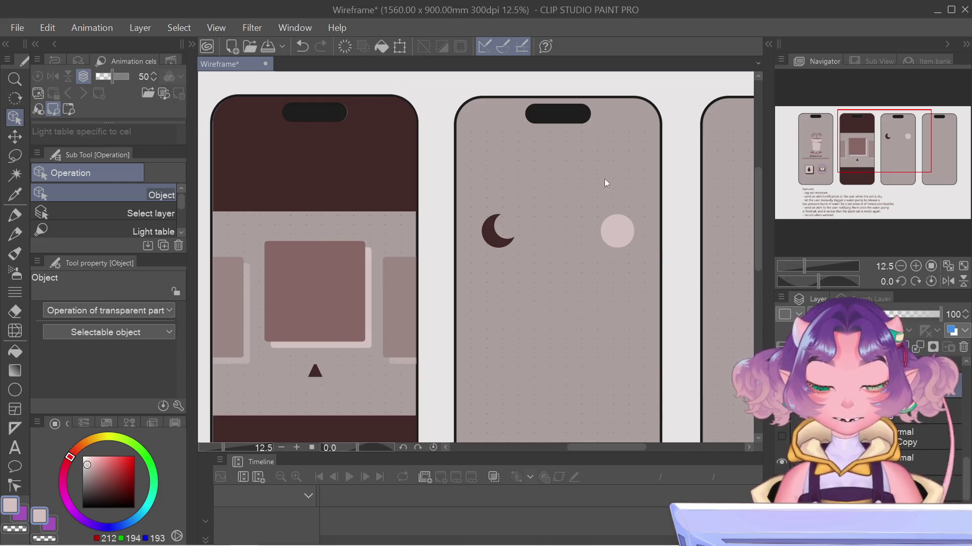
scroll(605, 182, "up", 1)
key("u")
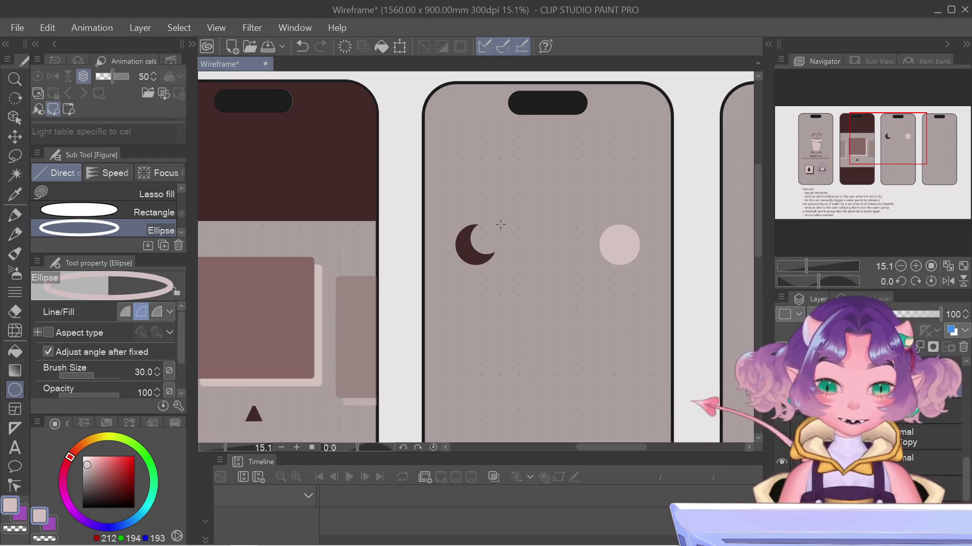
left_click_drag(500, 228, 583, 267)
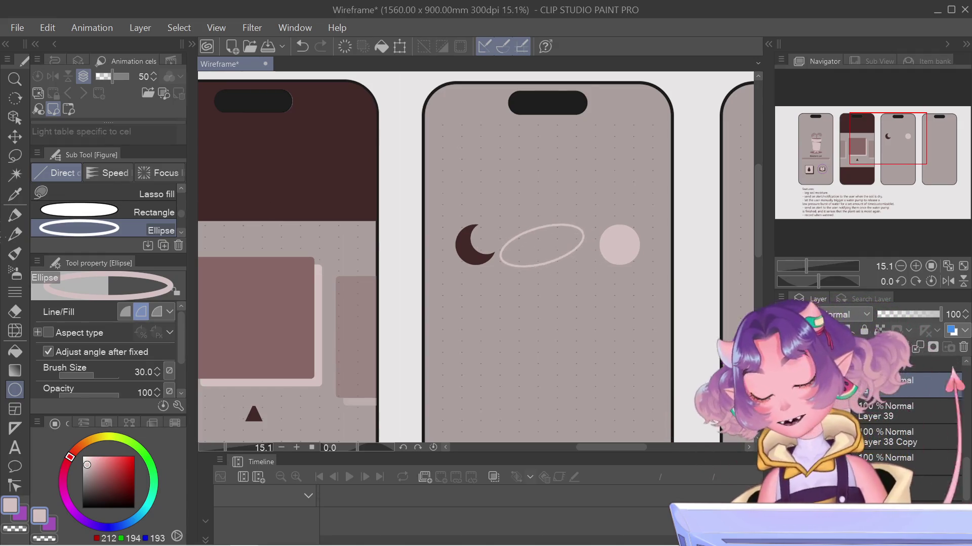
left_click(273, 405)
key("ctrl+z")
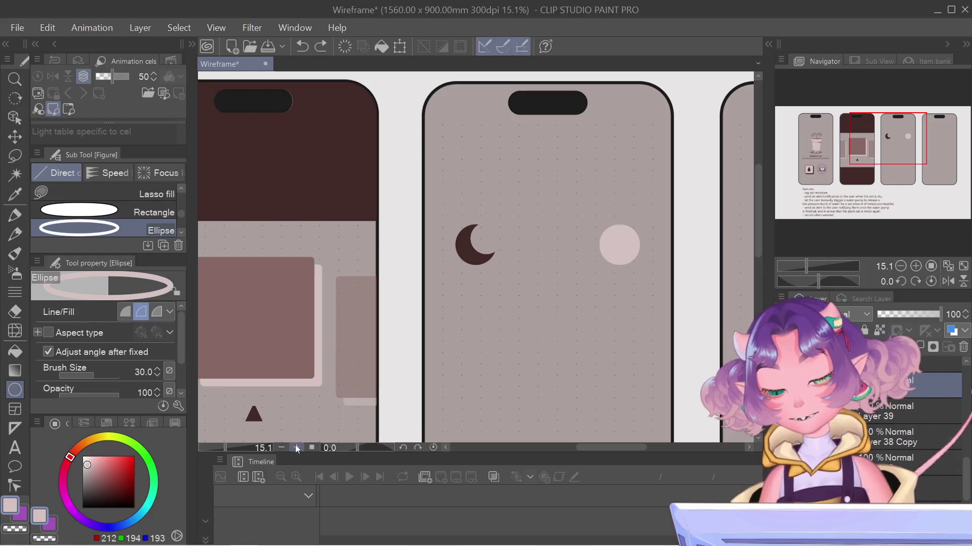
scroll(93, 203, "up", 3)
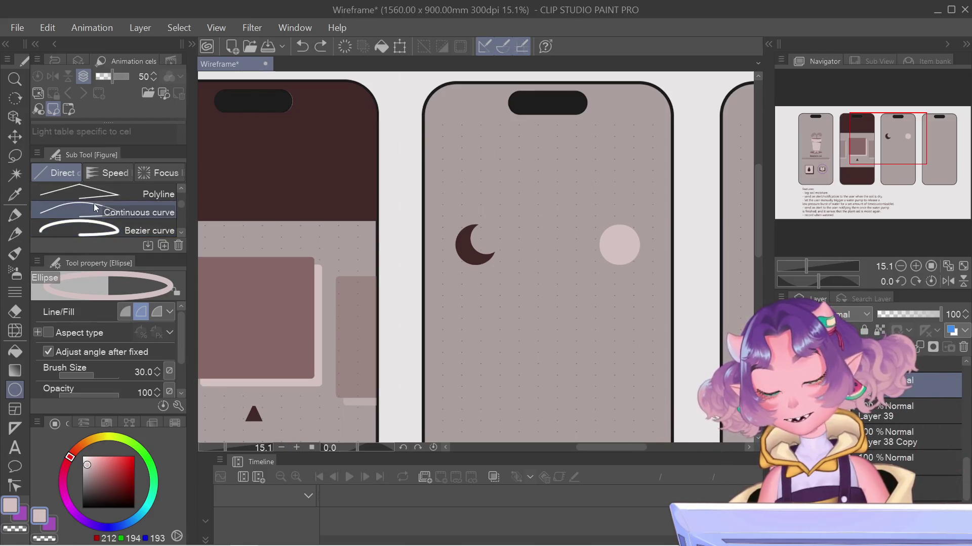
scroll(93, 204, "up", 2)
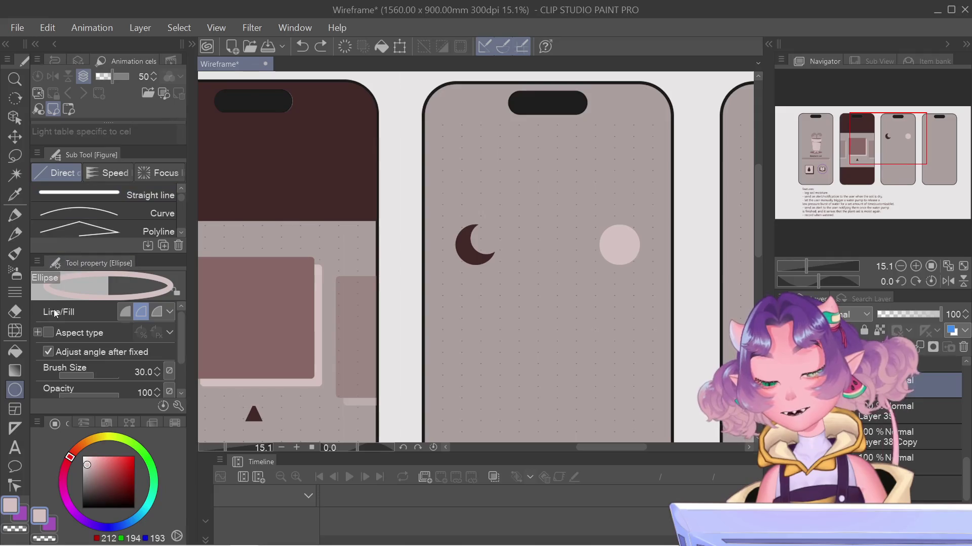
key("g")
key("u")
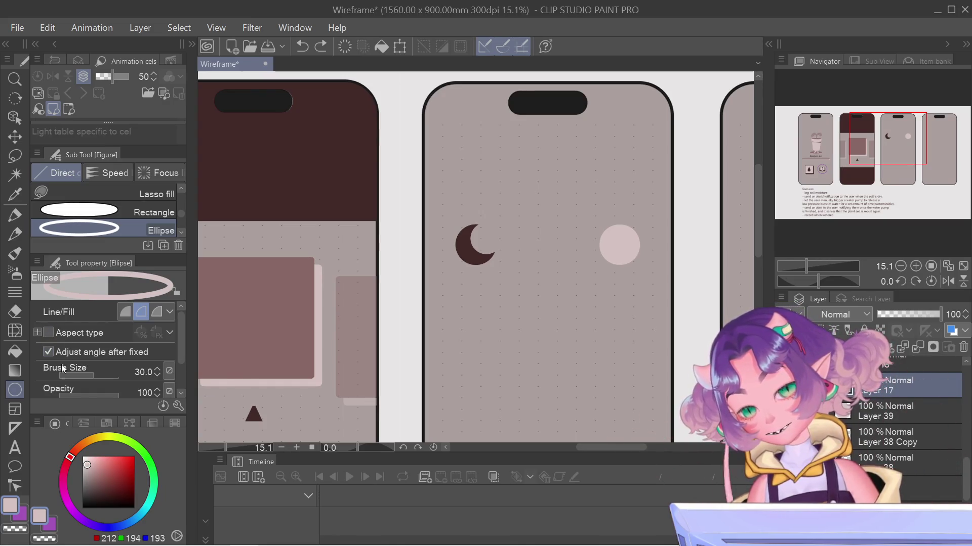
scroll(66, 346, "down", 2)
scroll(65, 346, "up", 2)
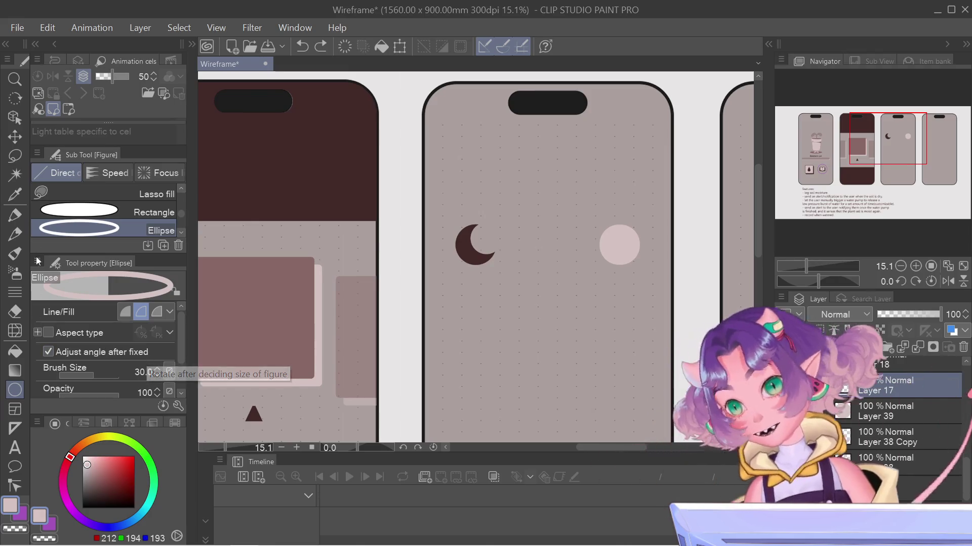
scroll(86, 204, "up", 1)
scroll(86, 205, "up", 1)
scroll(86, 205, "down", 1)
left_click(97, 228)
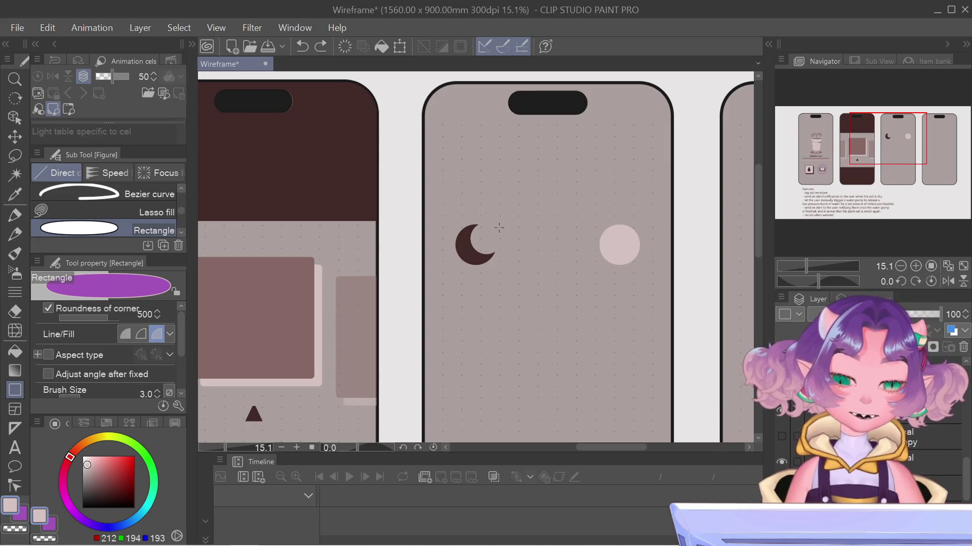
Draw a purple rounded-rectangle pill between the moon and circle, then nudge it into place with Ctrl+T
left_click_drag(500, 227, 595, 267)
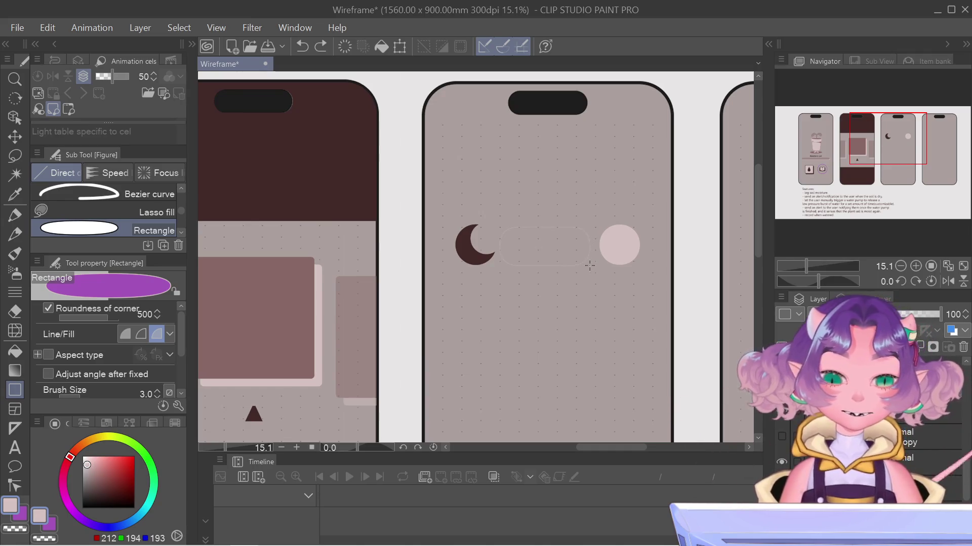
left_click_drag(589, 266, 589, 265)
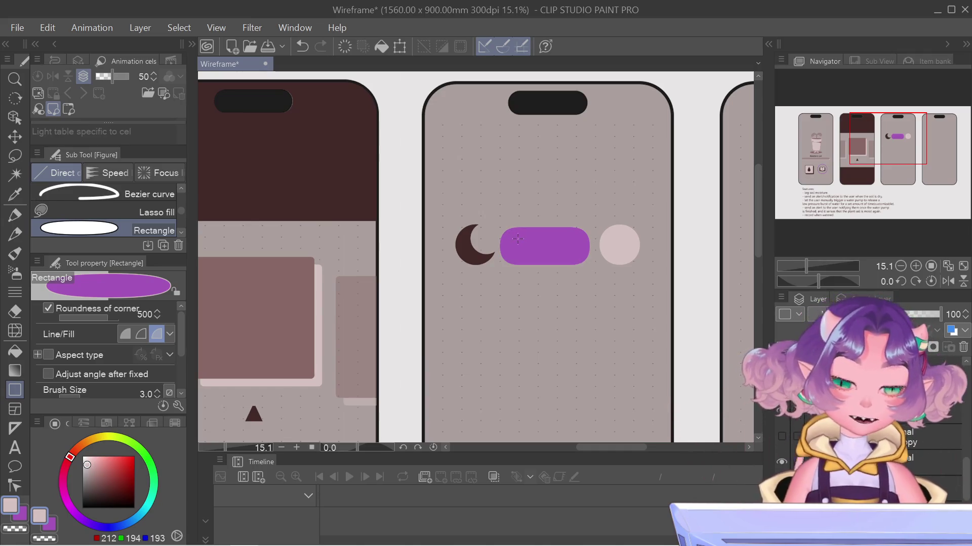
key("ctrl+t")
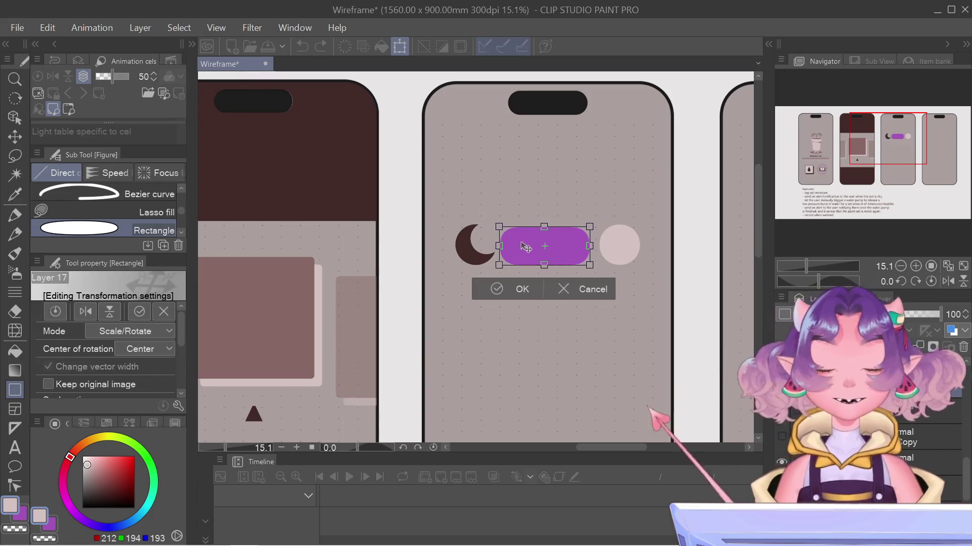
key("Right")
key("Right")
key("Right")
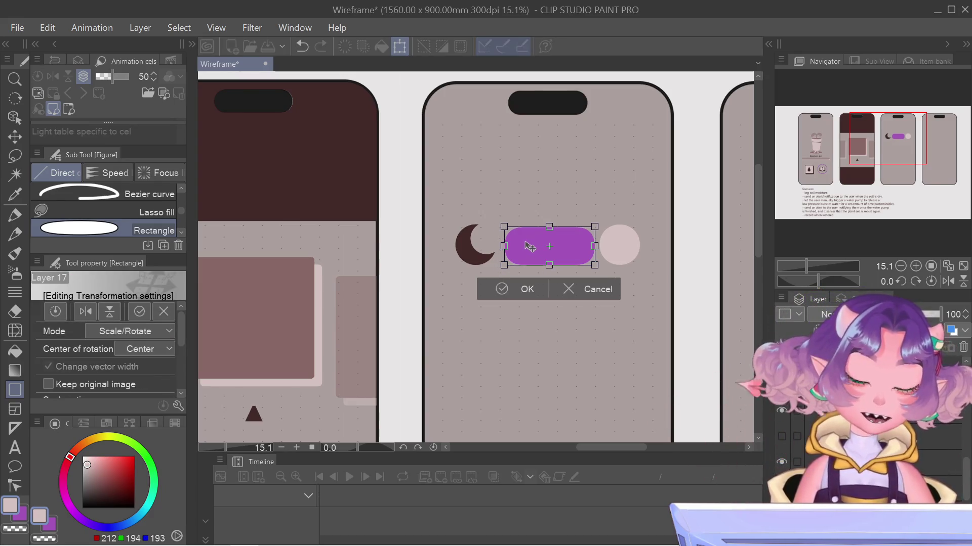
key("Left")
key("Left")
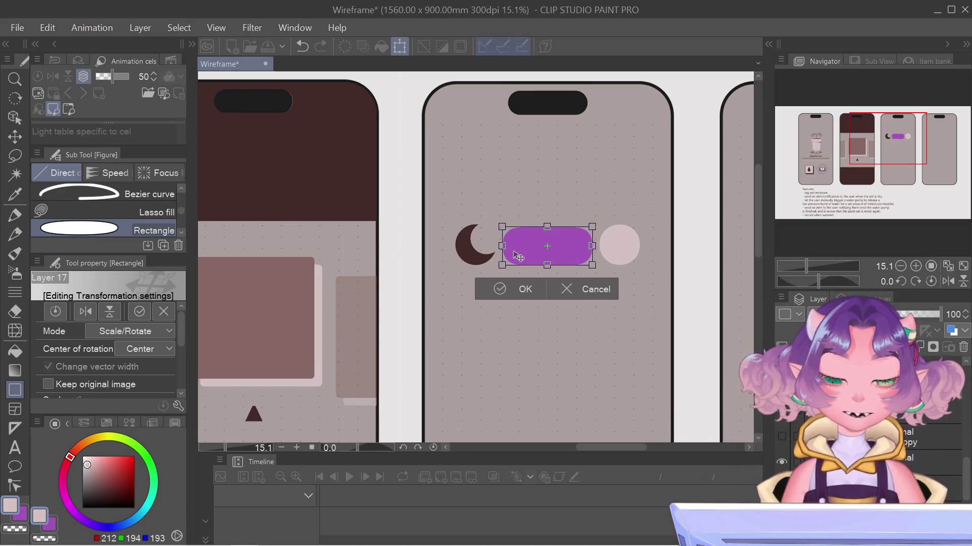
key("Return")
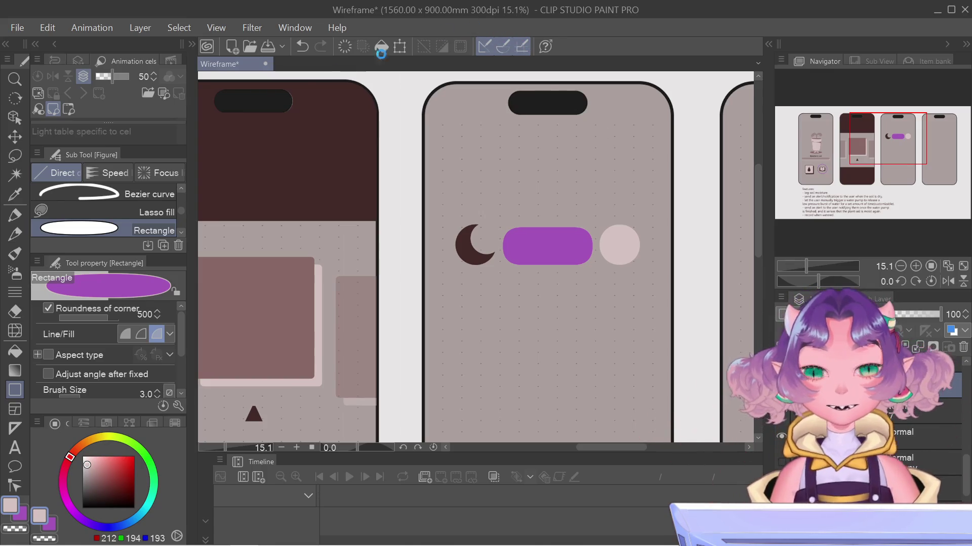
left_click(15, 350)
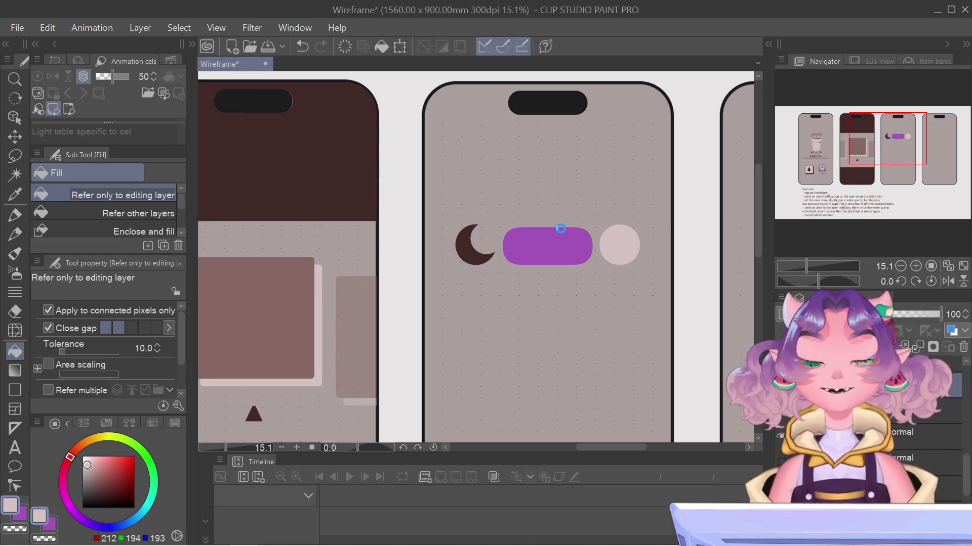
Refill the pill track with the mauve sampled from the left screen's rectangle
left_click(564, 226)
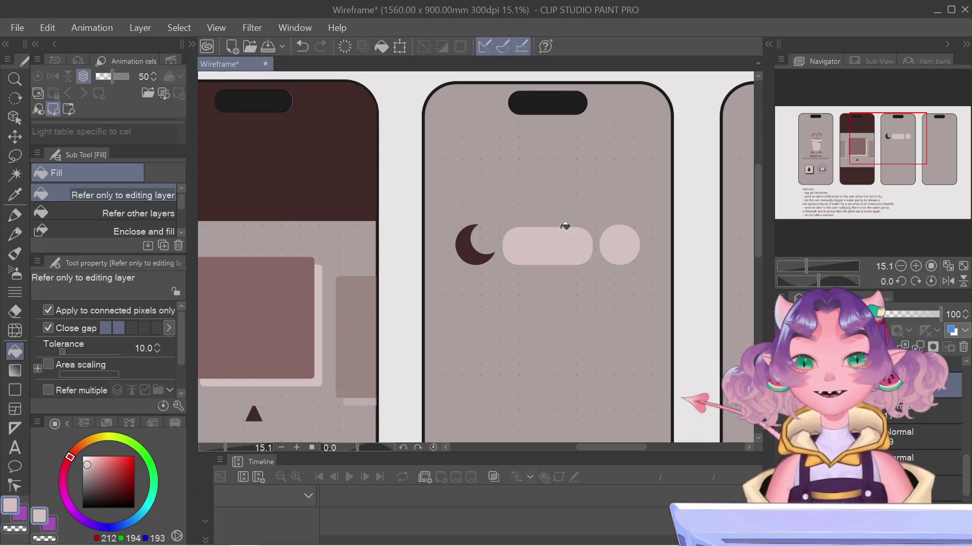
left_click(265, 320, "alt")
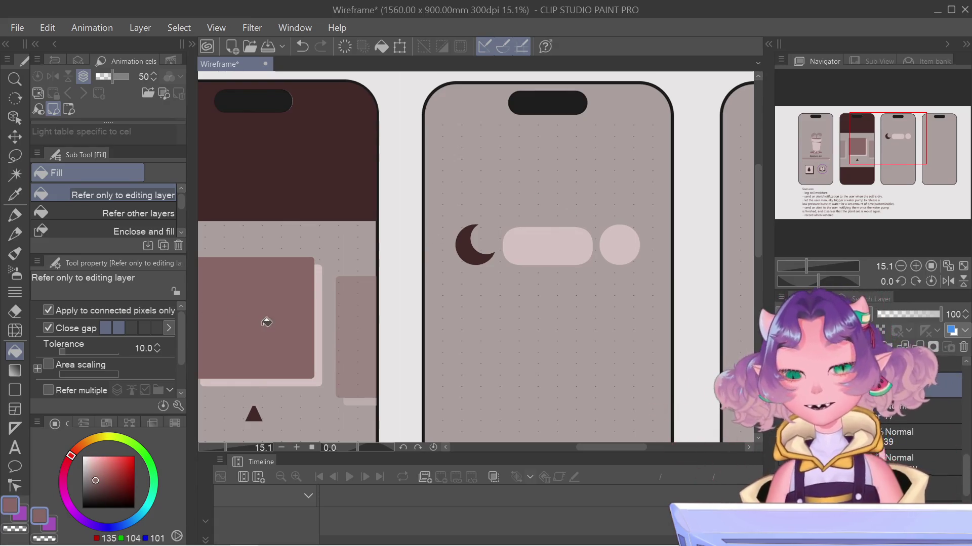
left_click(553, 257)
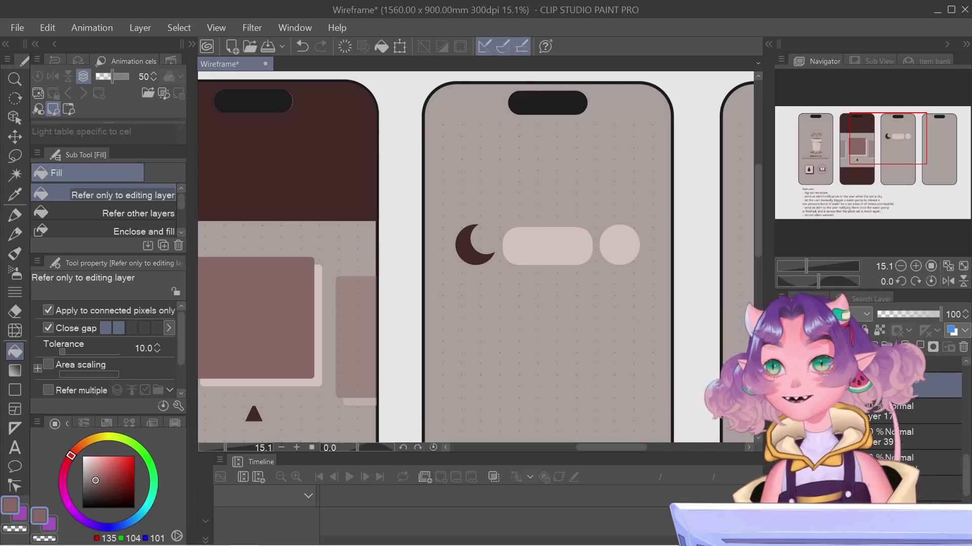
left_click(547, 246)
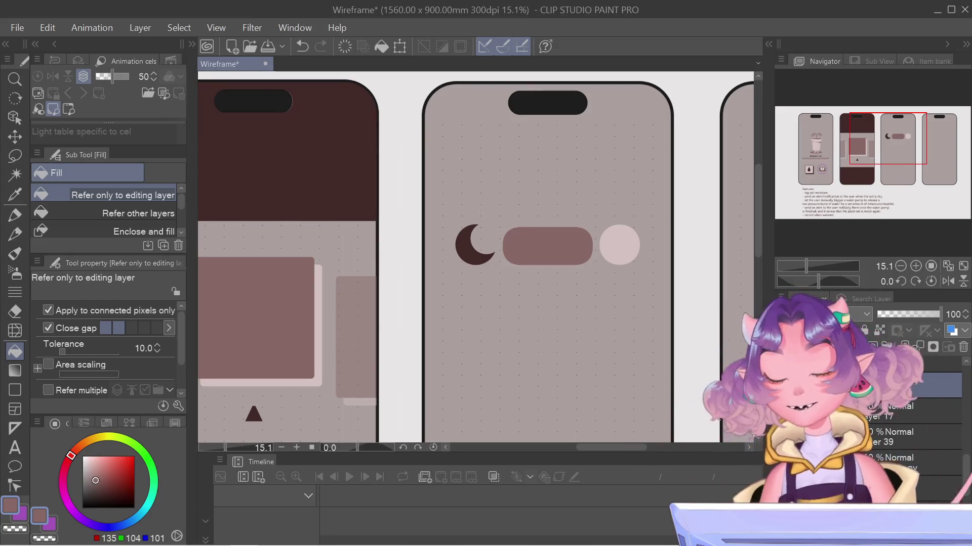
Re-centre and zoom in on the third screen's night-mode toggle
left_click_drag(856, 157, 855, 155)
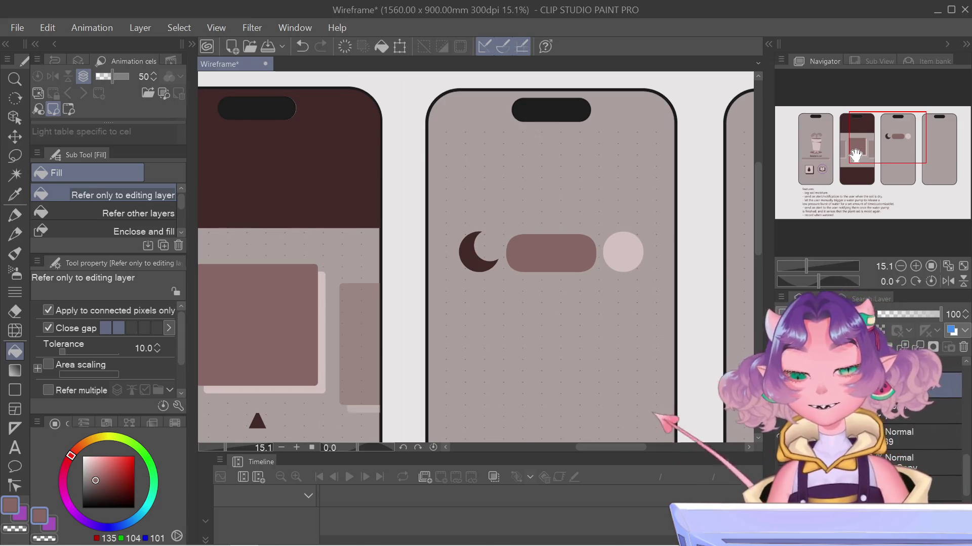
left_click_drag(855, 155, 860, 153)
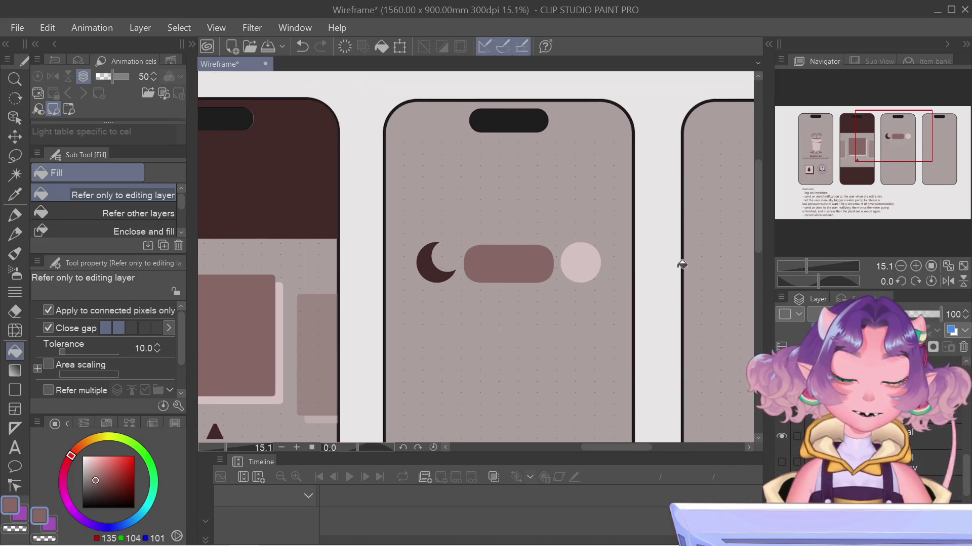
scroll(585, 373, "up", 1)
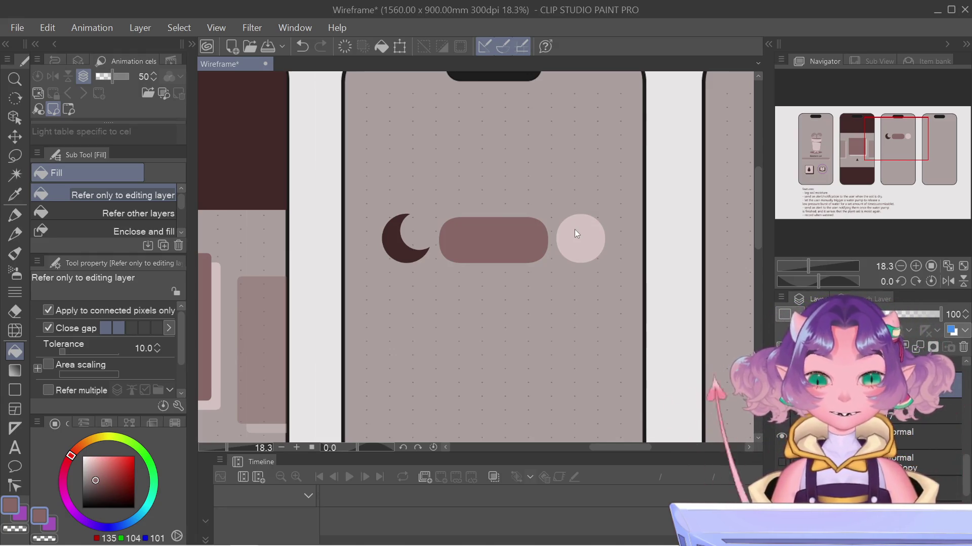
key("ctrl+t")
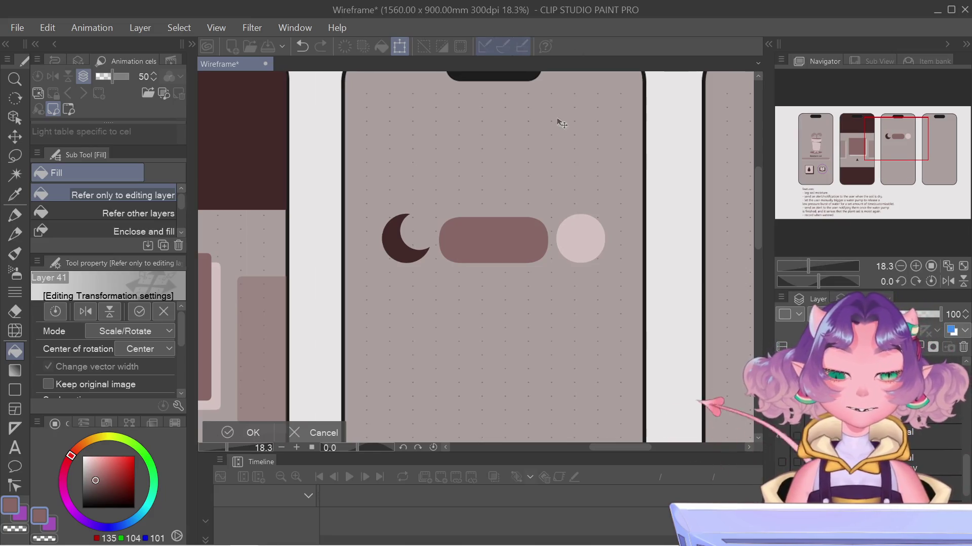
Pan toward the left phone screens, then apply the toggle layer's transformation by confirming Yes
scroll(570, 162, "down", 1)
scroll(571, 162, "down", 1)
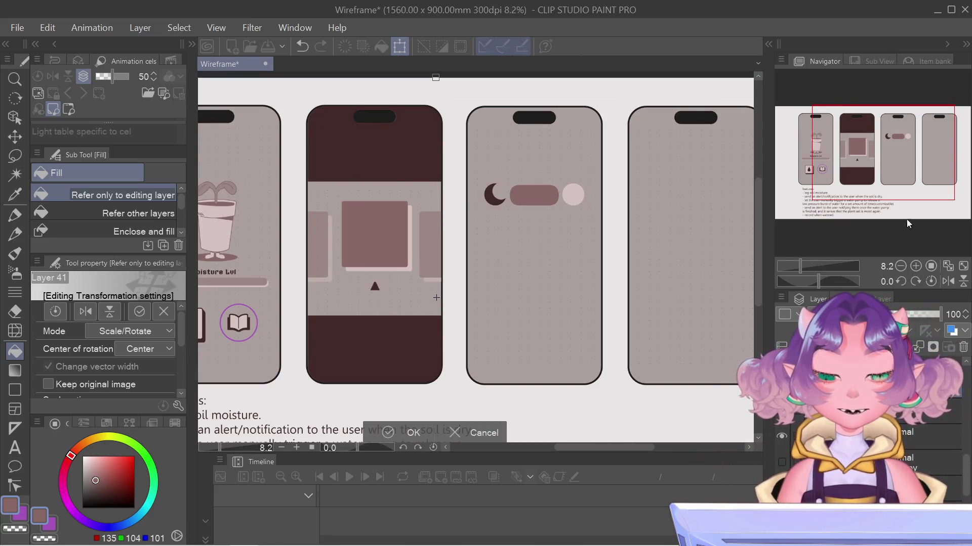
left_click_drag(860, 142, 848, 140)
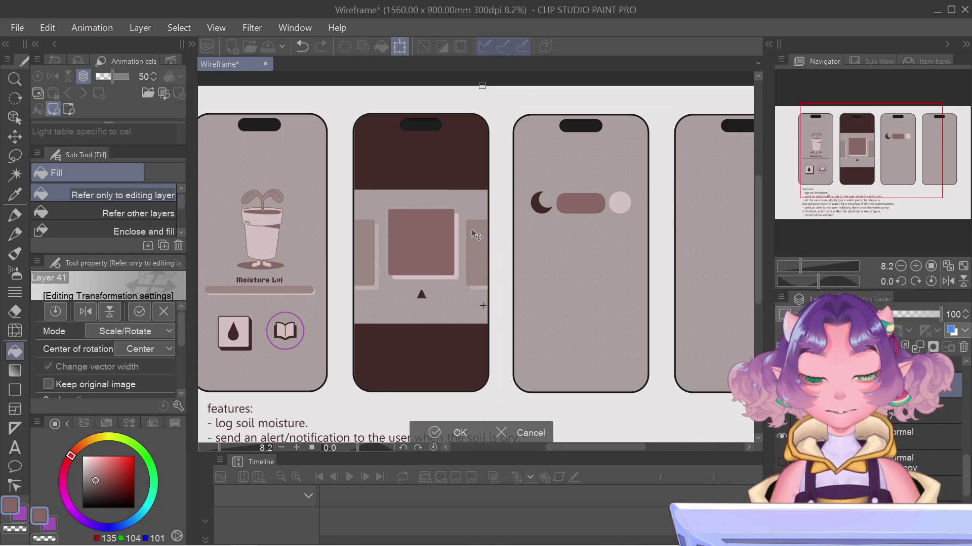
scroll(475, 236, "up", 2)
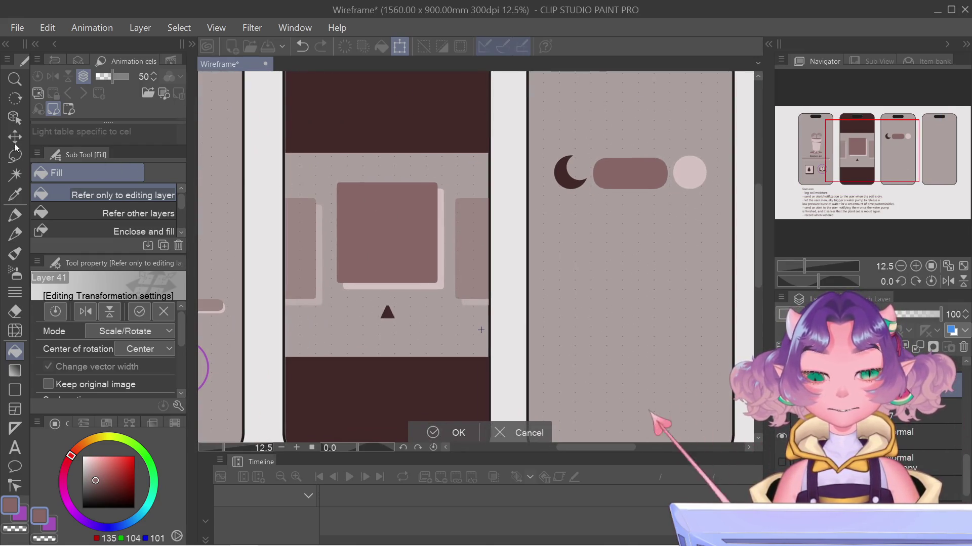
left_click(12, 217)
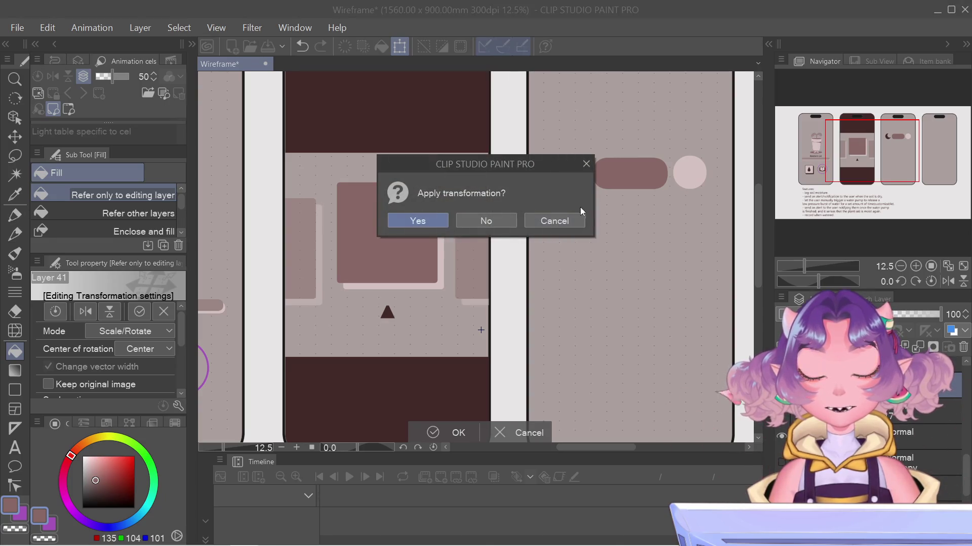
left_click(406, 223)
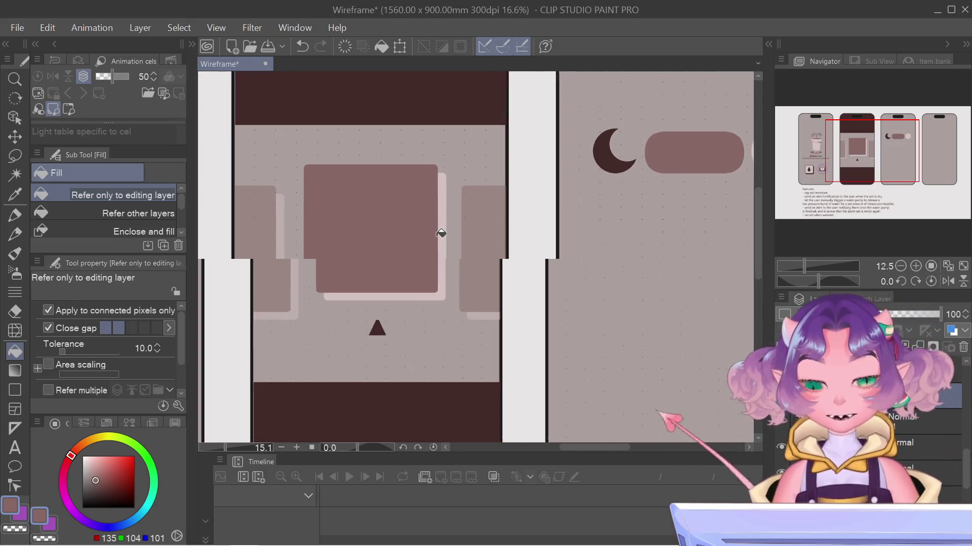
Sample the light pink (212, 194, 193) as the drawing colour
scroll(435, 223, "up", 2)
scroll(442, 230, "up", 2)
left_click(446, 234, "alt")
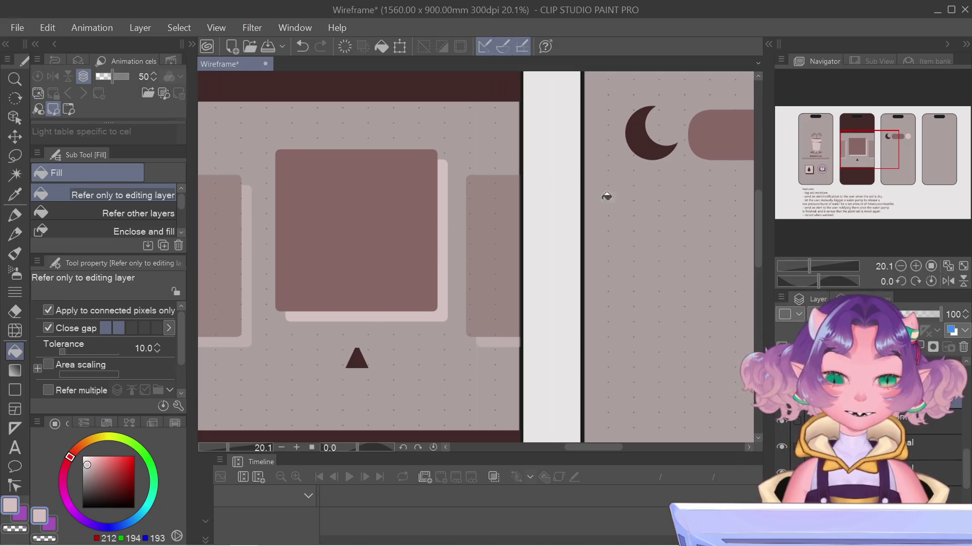
Pan back to the third phone's toggle, zoom in, and choose the Ellipse selection tool
left_click_drag(838, 167, 891, 133)
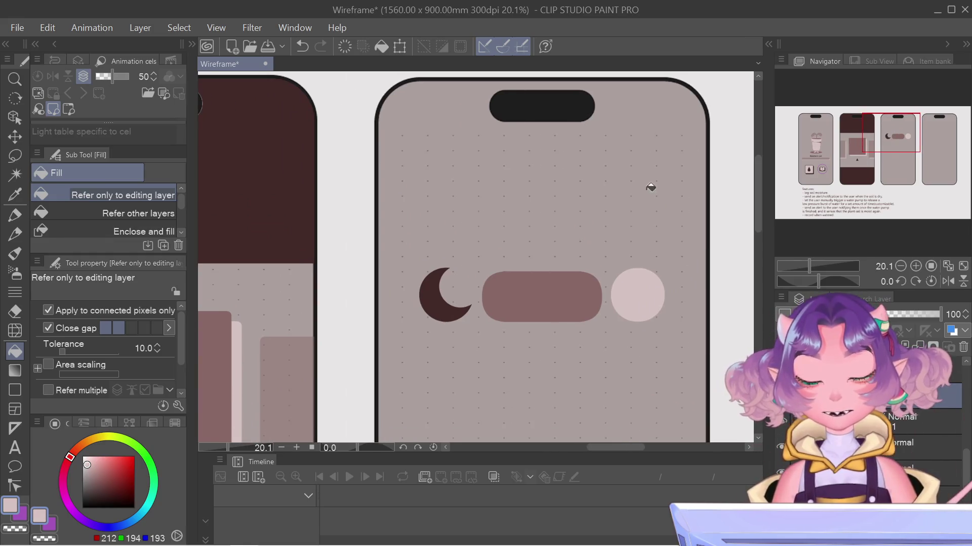
scroll(546, 228, "up", 1)
scroll(546, 228, "up", 1)
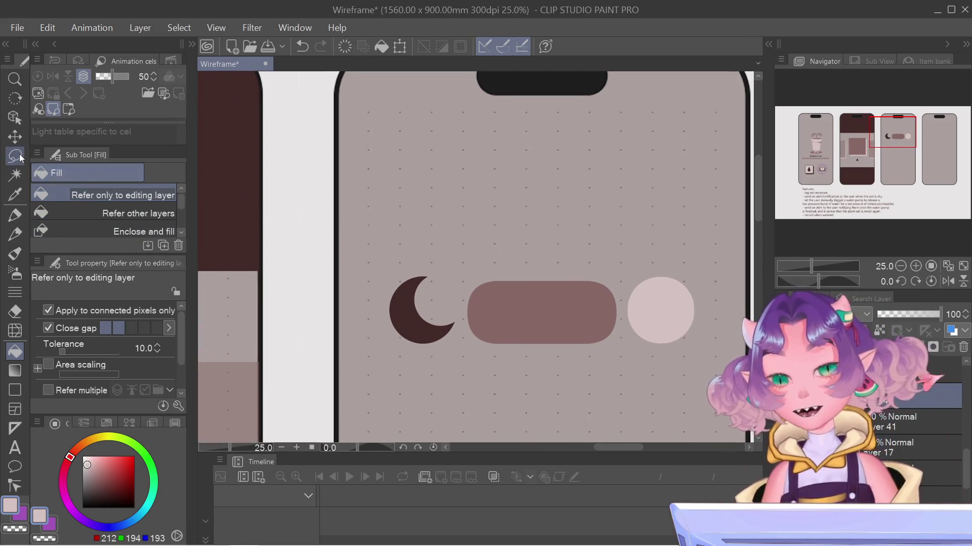
left_click(15, 156)
scroll(89, 222, "up", 3)
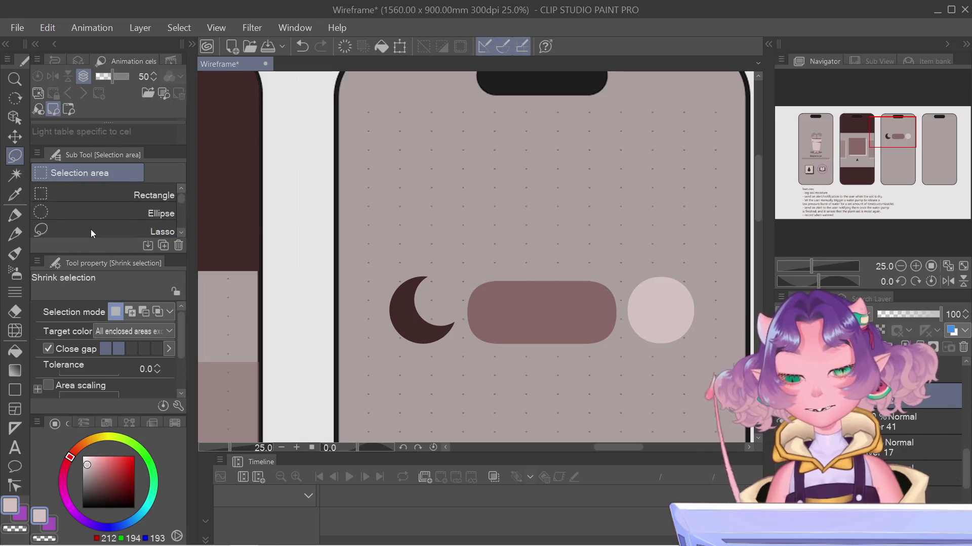
left_click(98, 213)
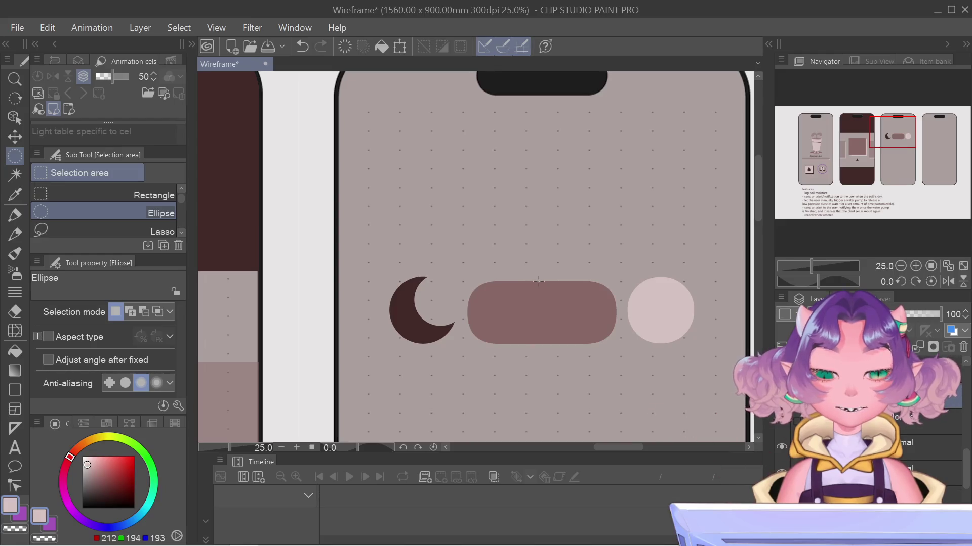
Drag a small circular selection inside the pill and nudge it to the track's right end
left_click_drag(636, 343, 643, 345)
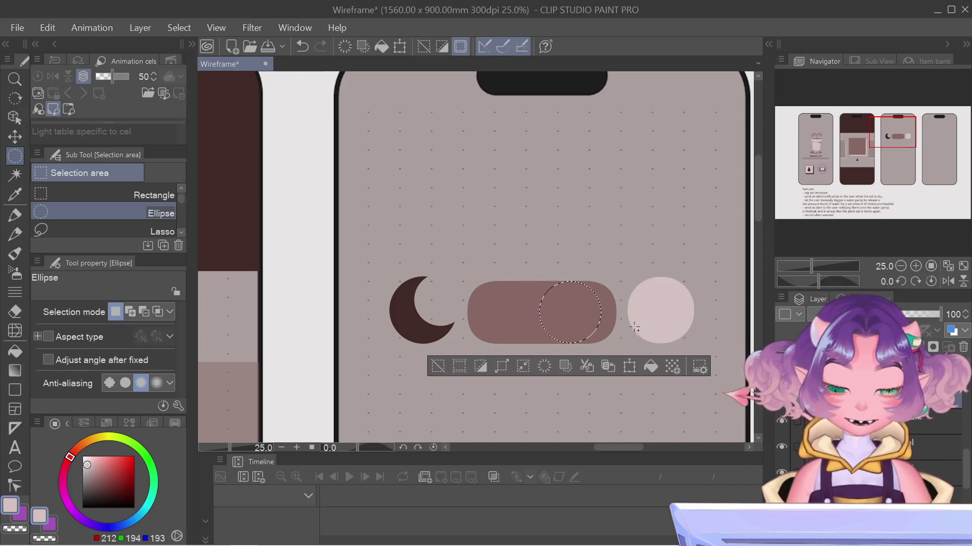
key("Right")
key("Right")
key("Right")
key("Right")
key("Left")
key("Left")
key("Left")
key("Left")
key("Right")
key("Right")
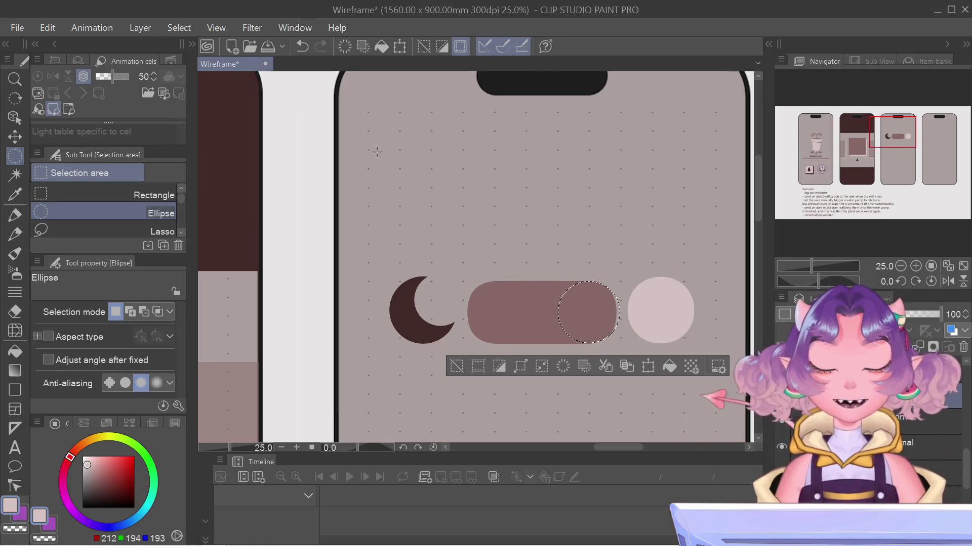
left_click(15, 351)
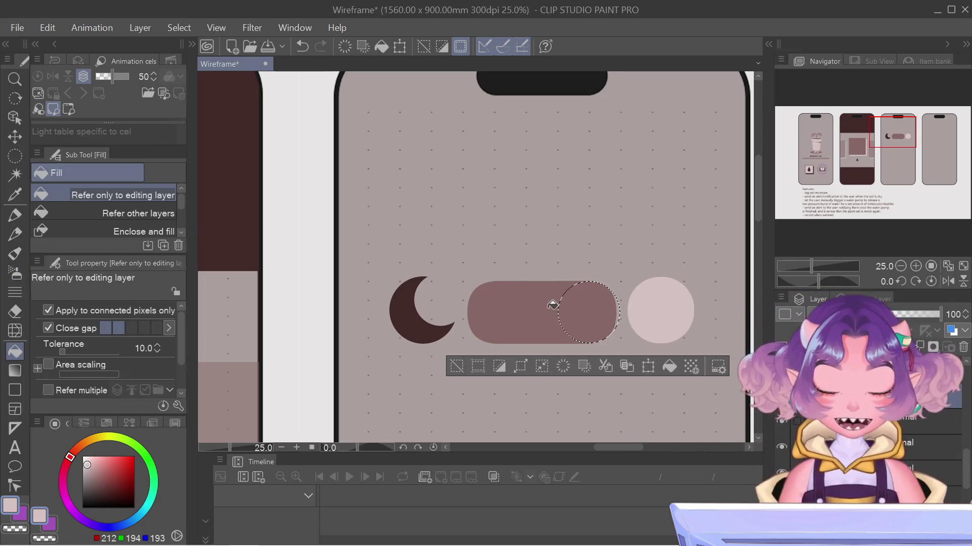
Fill the circular selection with light pink as the knob, then deselect with Ctrl+D
left_click(617, 319)
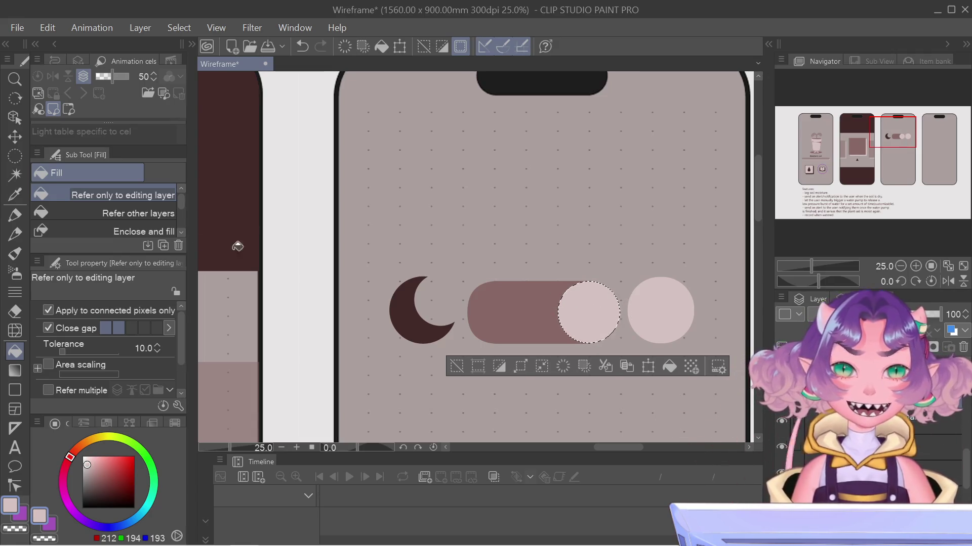
key("m")
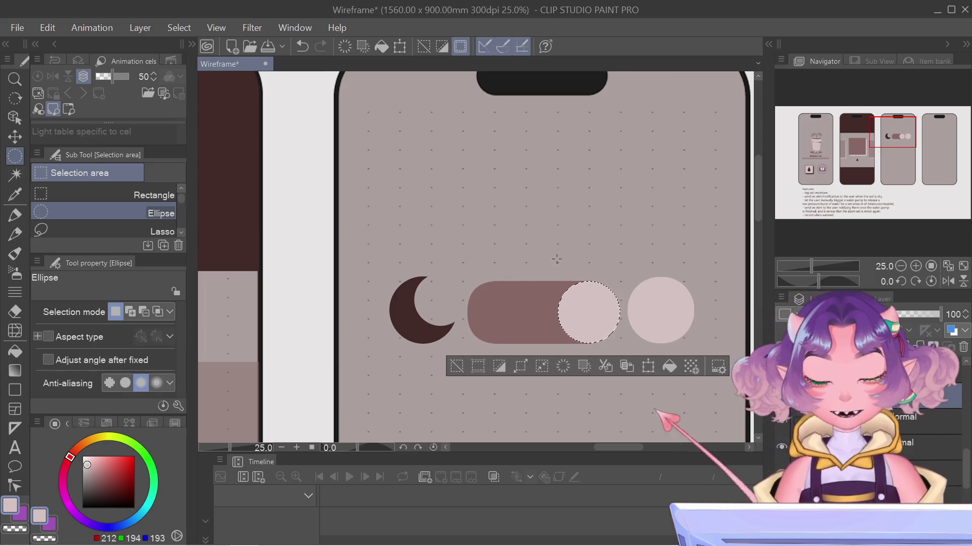
key("ctrl+d")
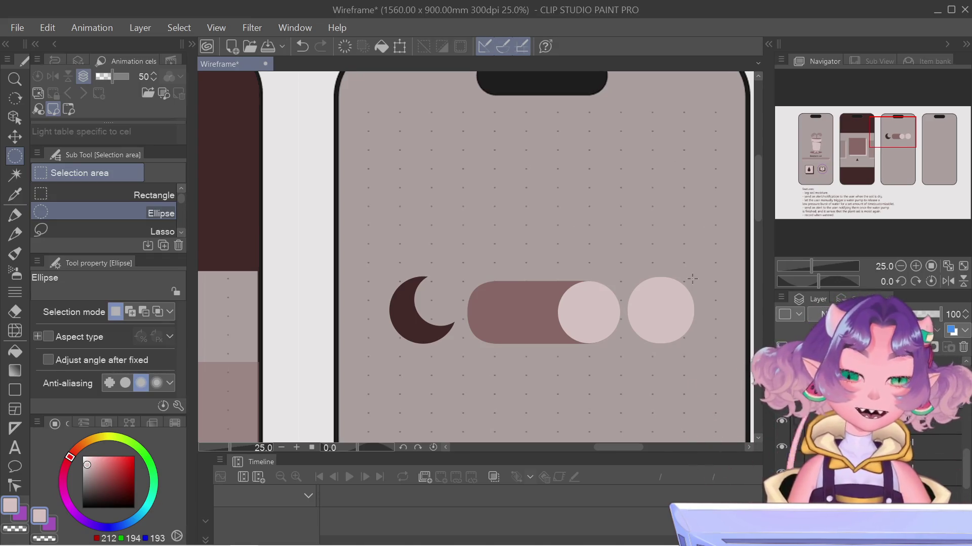
scroll(626, 328, "down", 6)
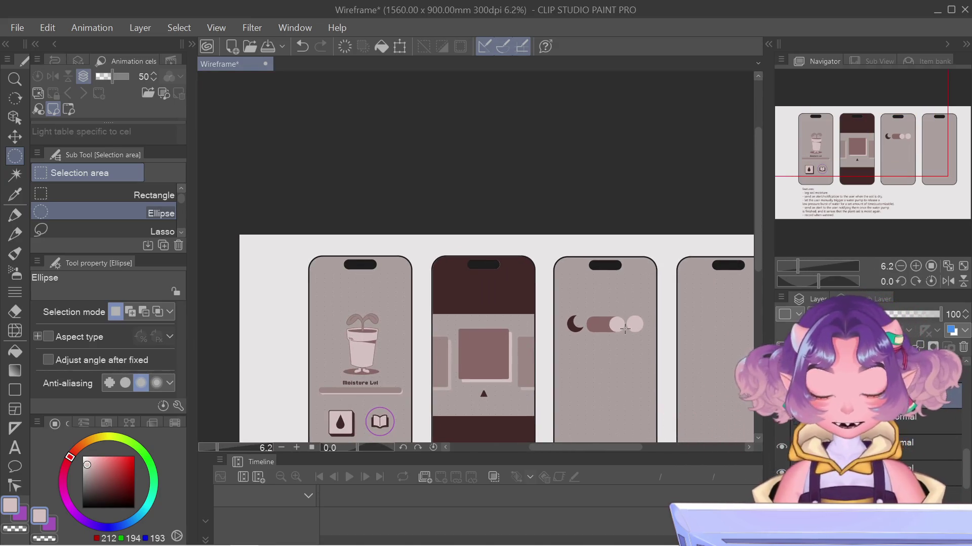
Zoom out to review all four phones, then reframe on the middle two screens
scroll(613, 304, "up", 2)
scroll(613, 303, "up", 1)
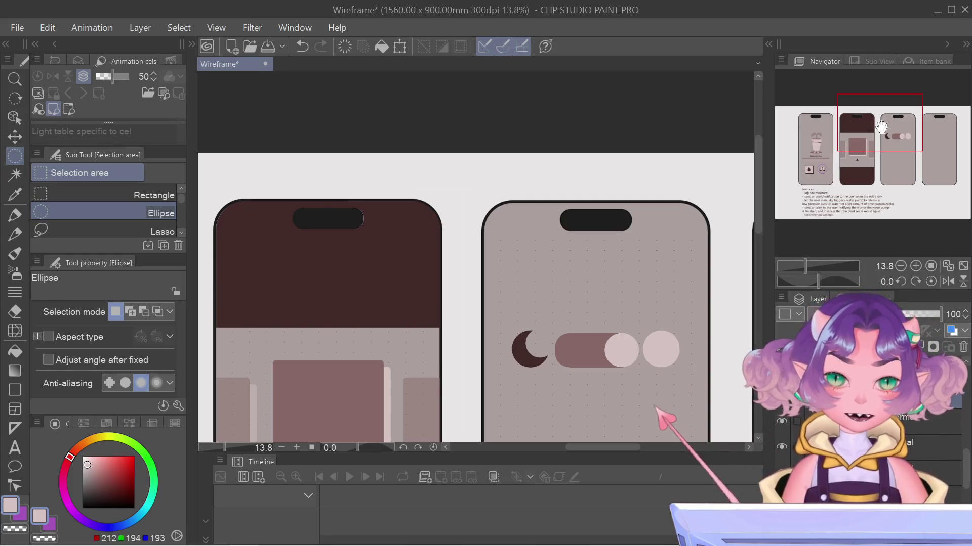
left_click_drag(882, 127, 882, 127)
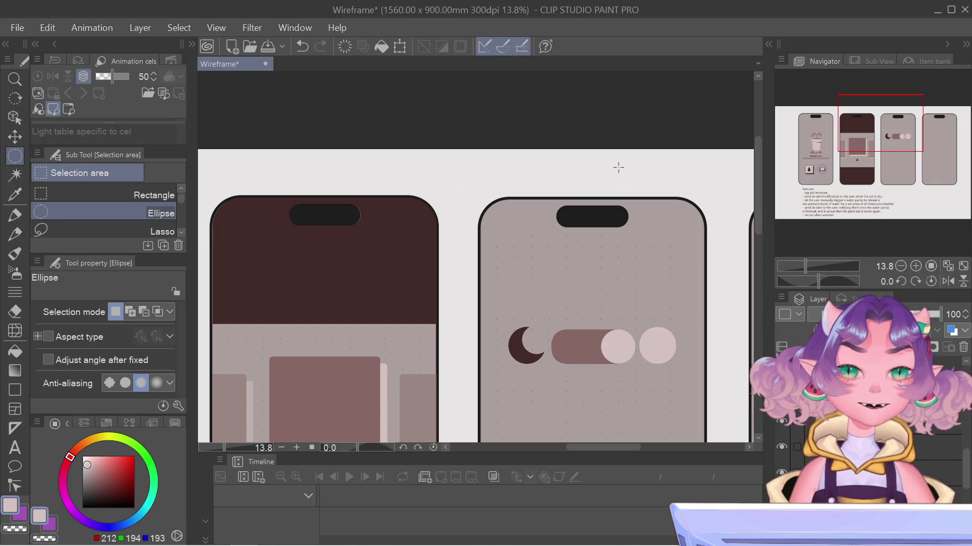
scroll(641, 386, "up", 2)
Zoom in and out to inspect the third phone's night-mode toggle with moon, mauve track and pink knob
scroll(642, 386, "up", 1)
scroll(644, 386, "up", 1)
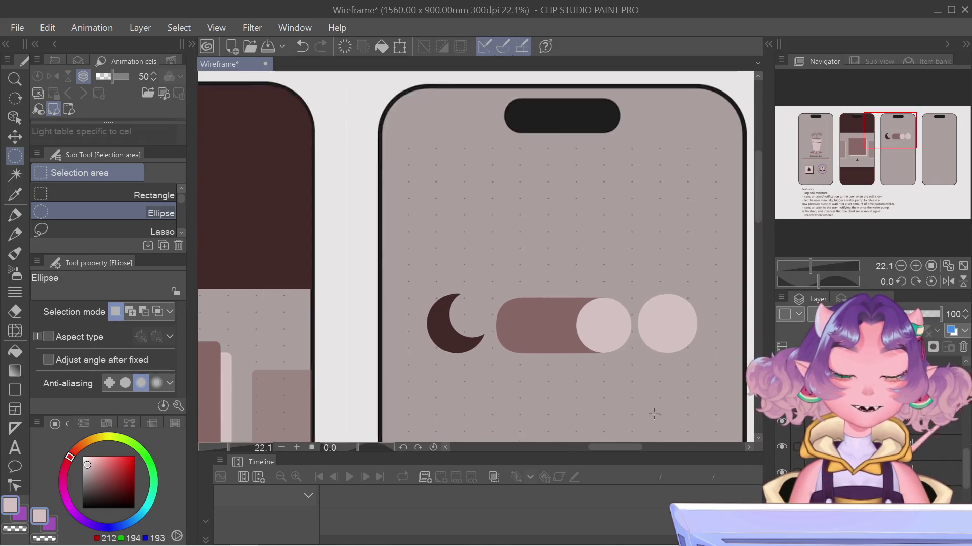
scroll(652, 410, "up", 1)
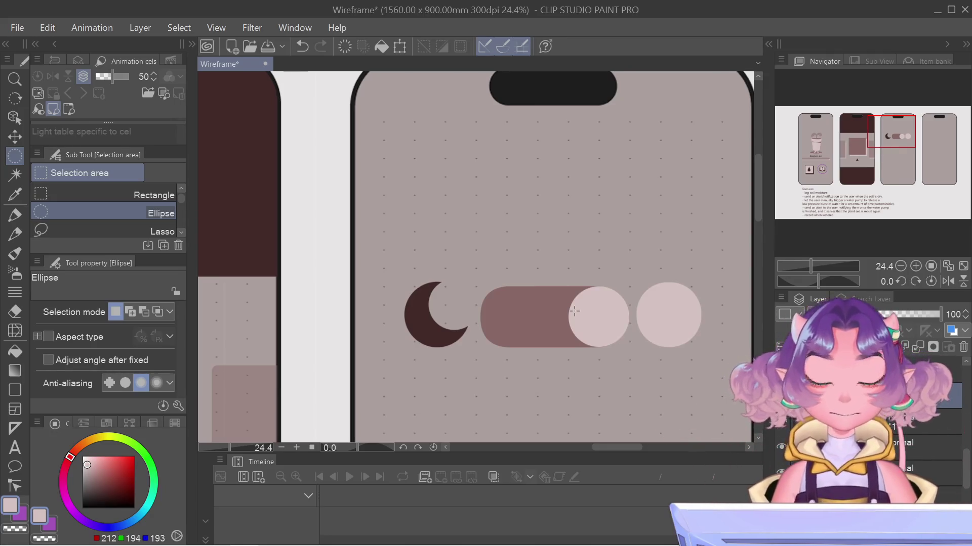
scroll(575, 311, "up", 1)
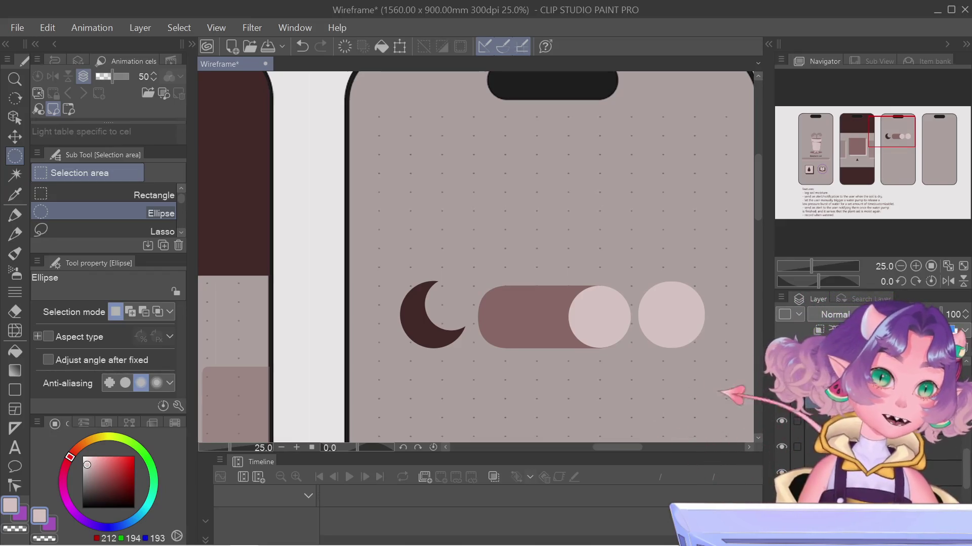
scroll(897, 187, "down", 3)
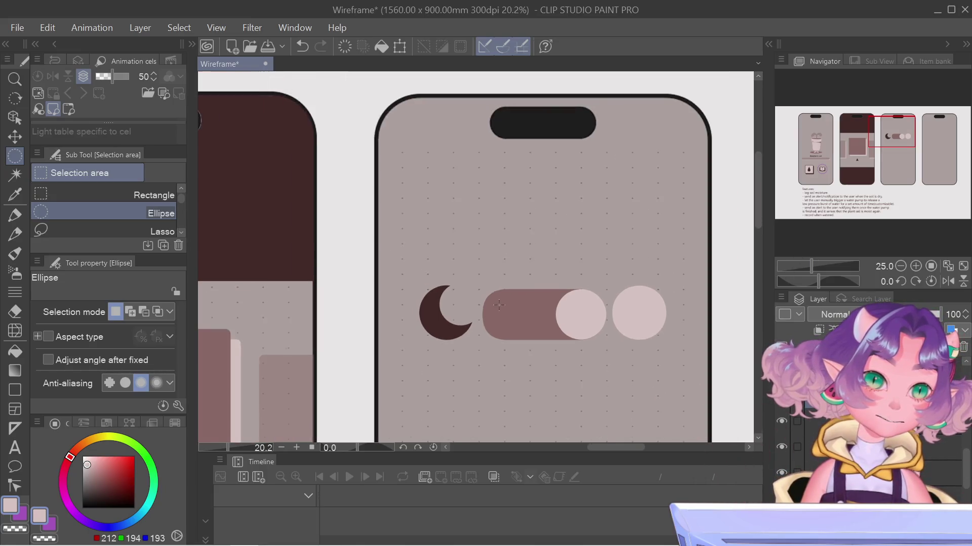
Sample the track's brown as drawing colour, switch to Fill with G, and undo the pink knob
scroll(897, 187, "down", 4)
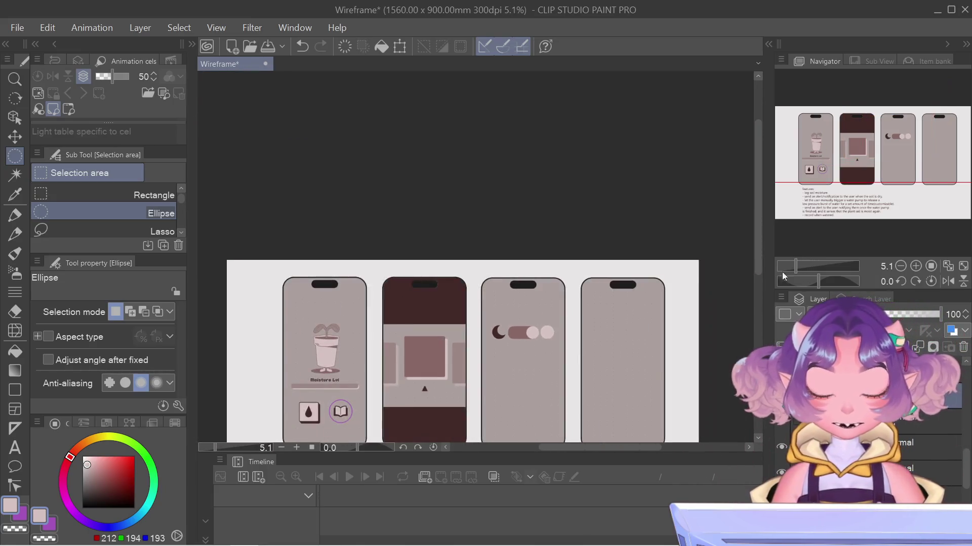
scroll(568, 331, "up", 5)
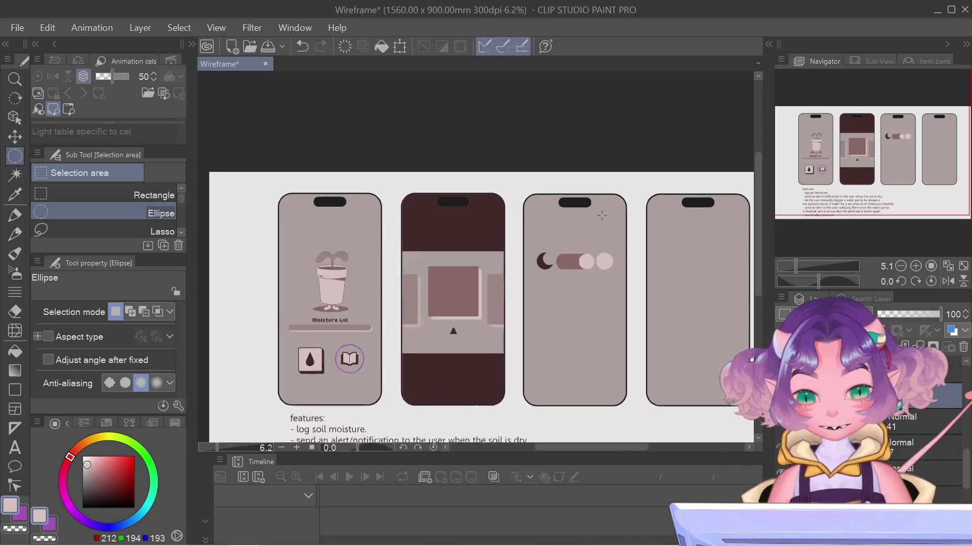
scroll(568, 332, "up", 5)
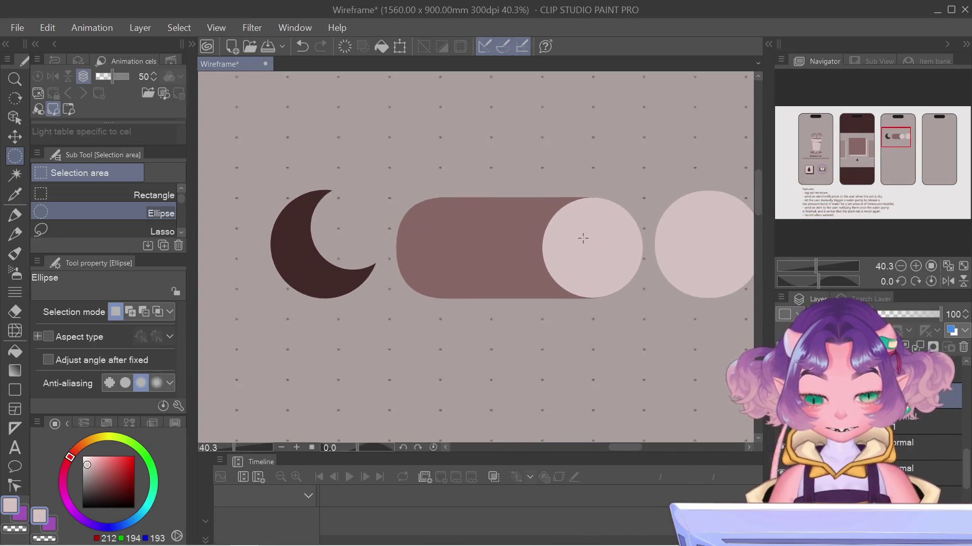
scroll(583, 238, "down", 2)
left_click(531, 246, "alt")
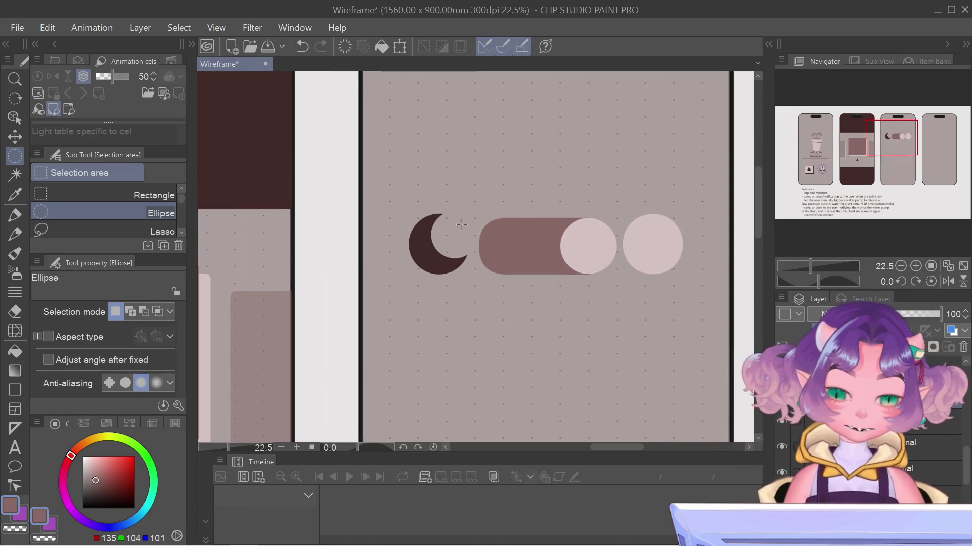
key("g")
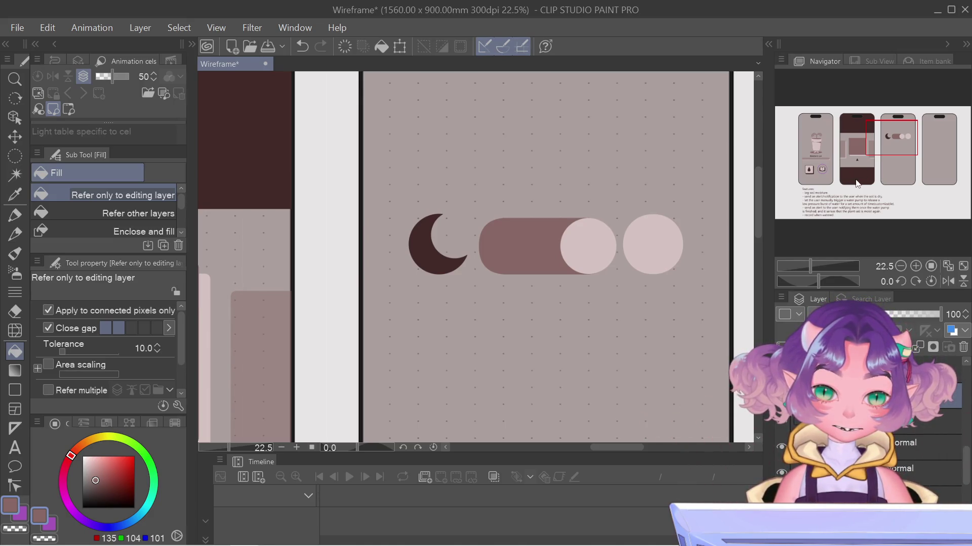
key("ctrl+z")
Pan and zoom out so the second and third phone screens are in view
left_click_drag(858, 162, 815, 145)
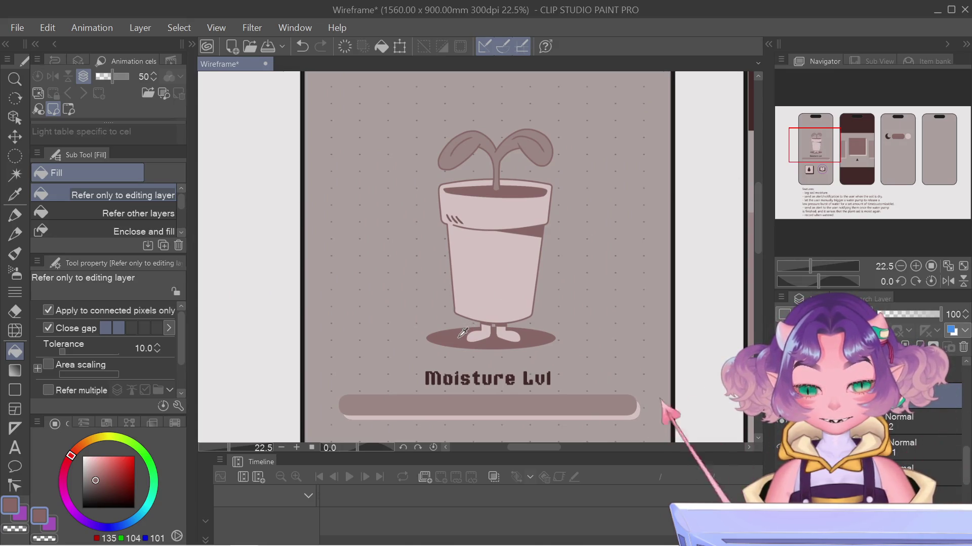
left_click_drag(879, 141, 842, 140)
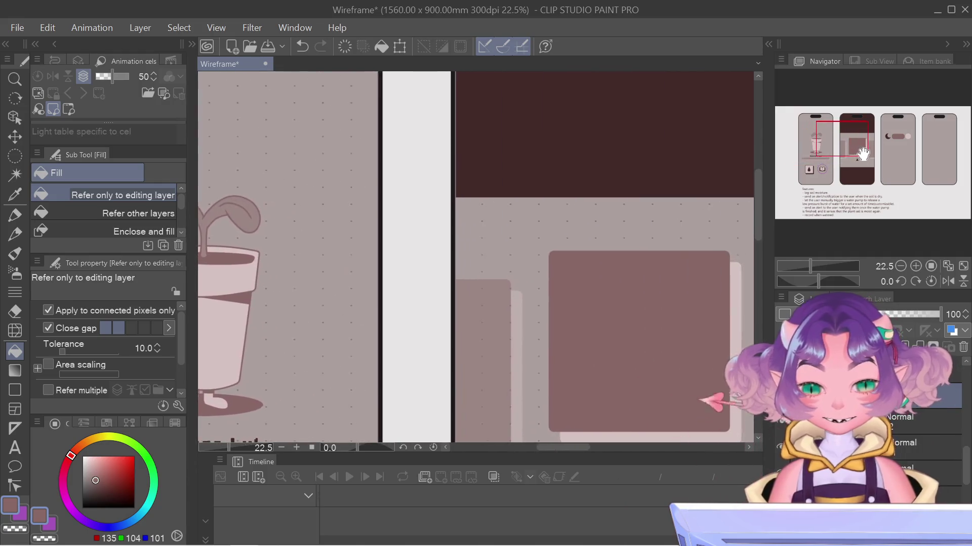
scroll(552, 274, "down", 2)
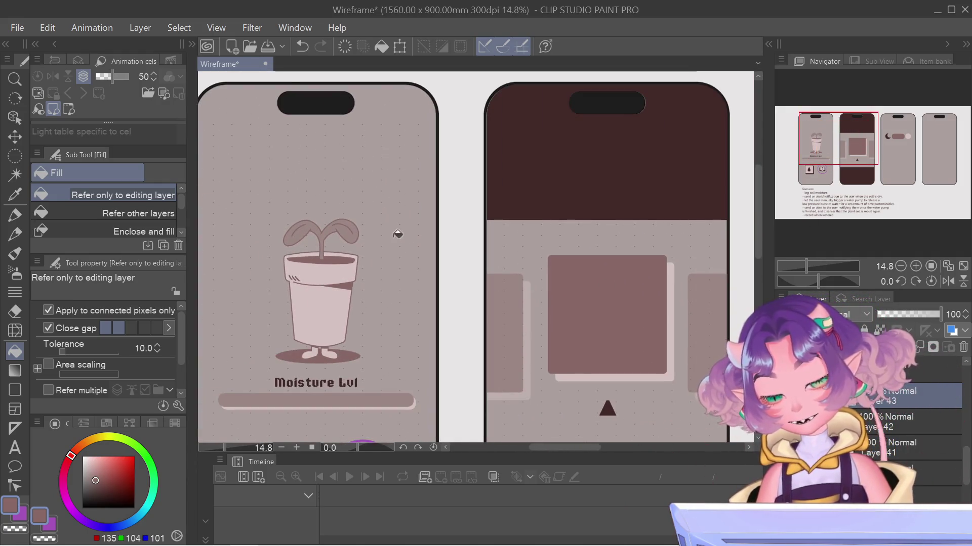
left_click_drag(846, 141, 906, 144)
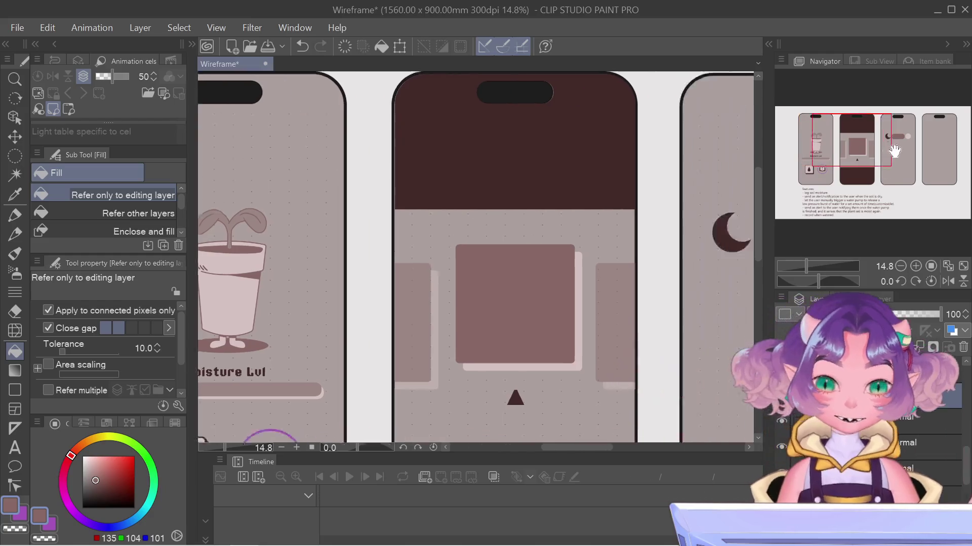
Select another layer in the Layer panel, keeping the third screen's toggle in view
left_click(905, 445)
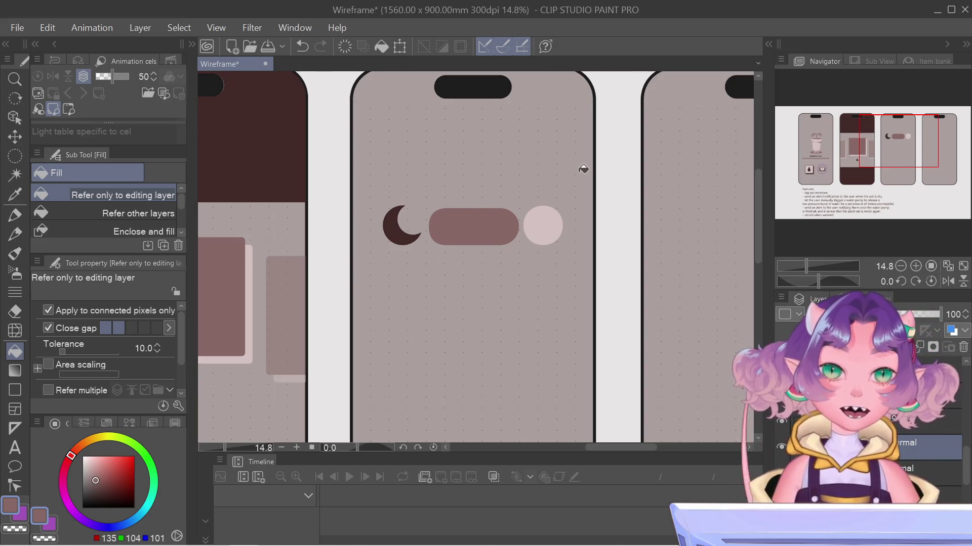
scroll(562, 271, "down", 1)
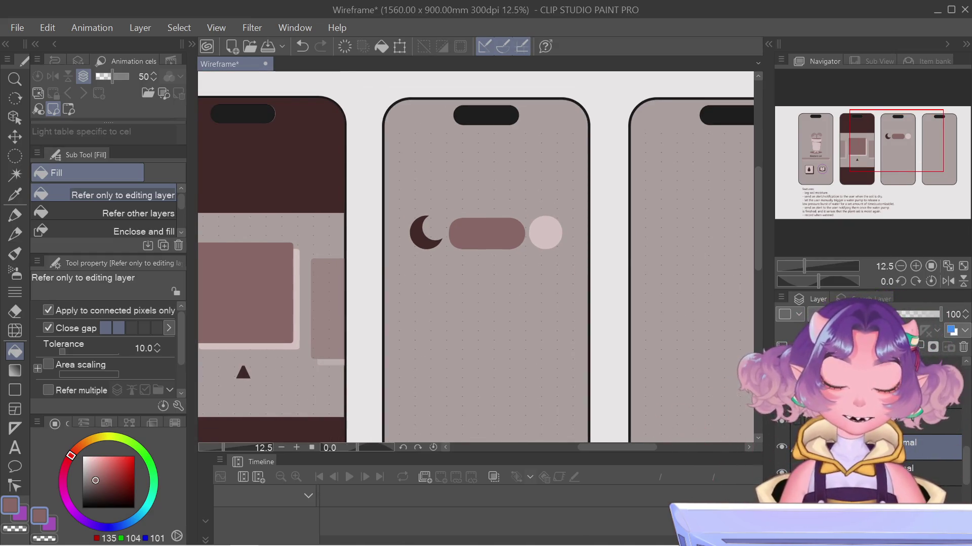
Fill the toggle track with the phone header's dark maroon and save the wireframe
left_click_drag(863, 156, 829, 160)
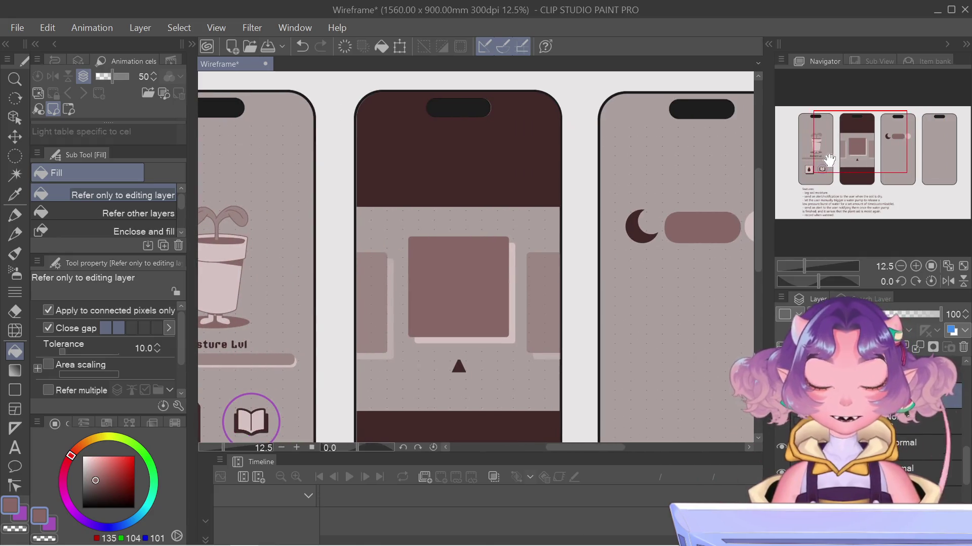
left_click(481, 146, "alt")
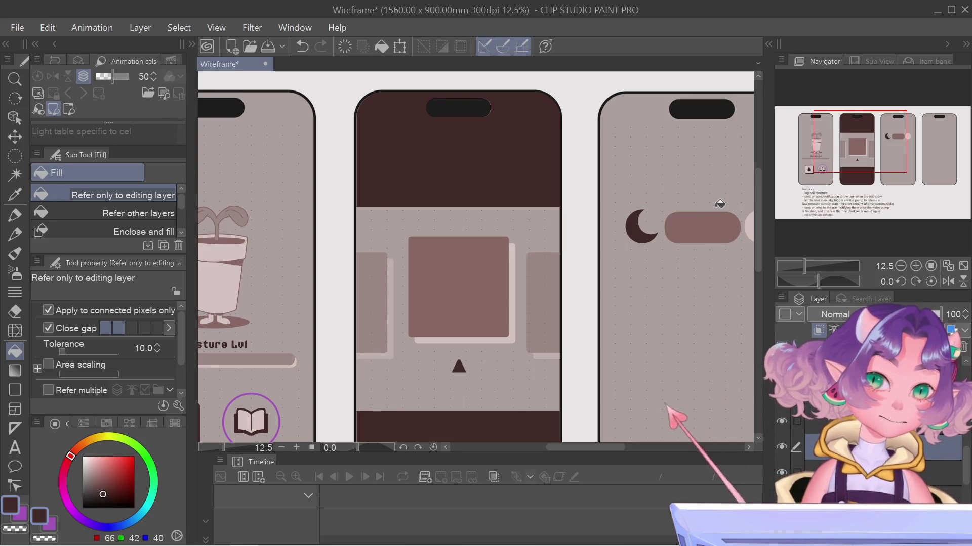
left_click(719, 203)
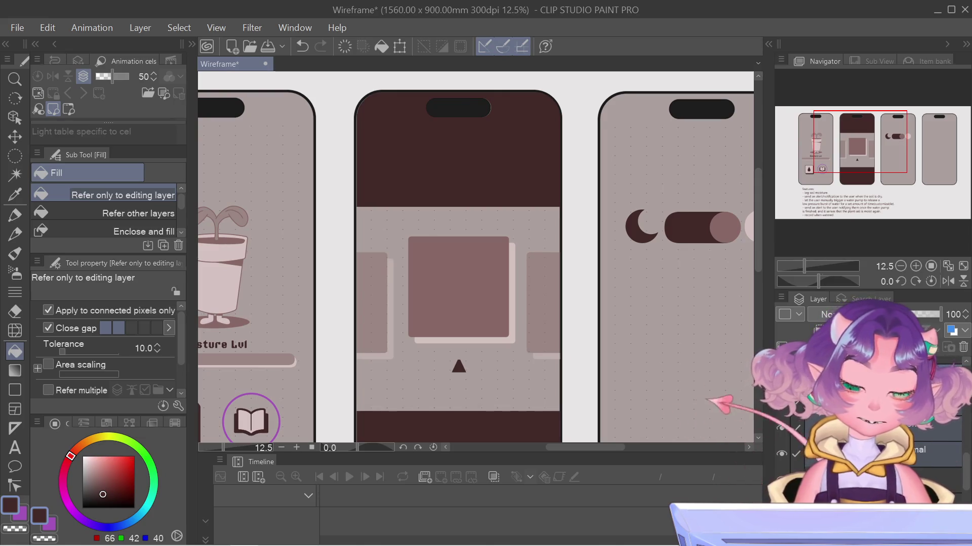
key("ctrl+s")
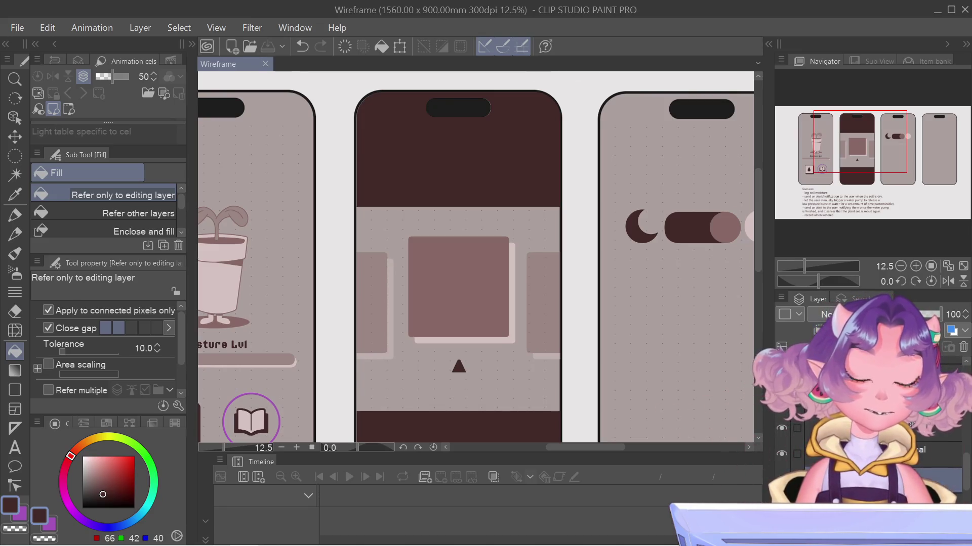
Duplicate the night-mode toggle's layer and drag the copy to a new position
key("ctrl+shift+n")
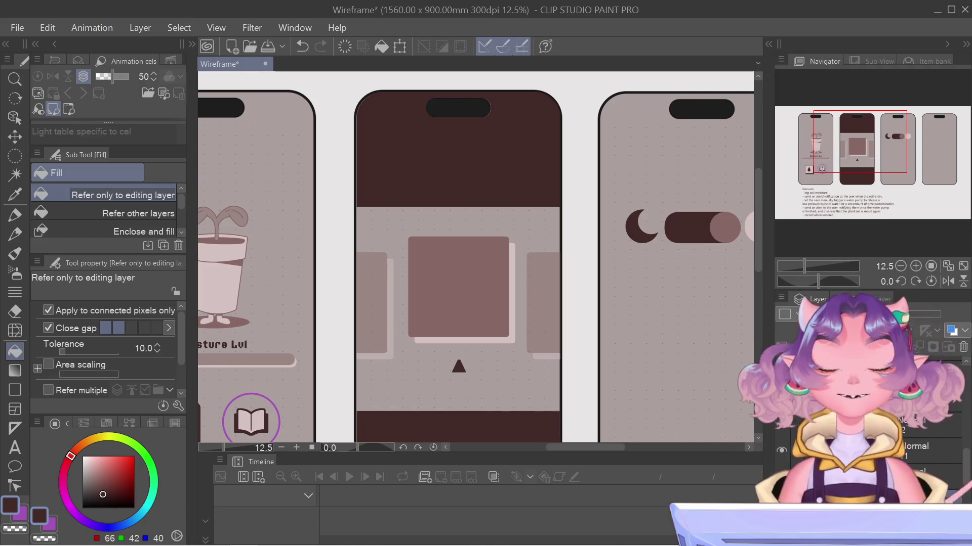
right_click(796, 375)
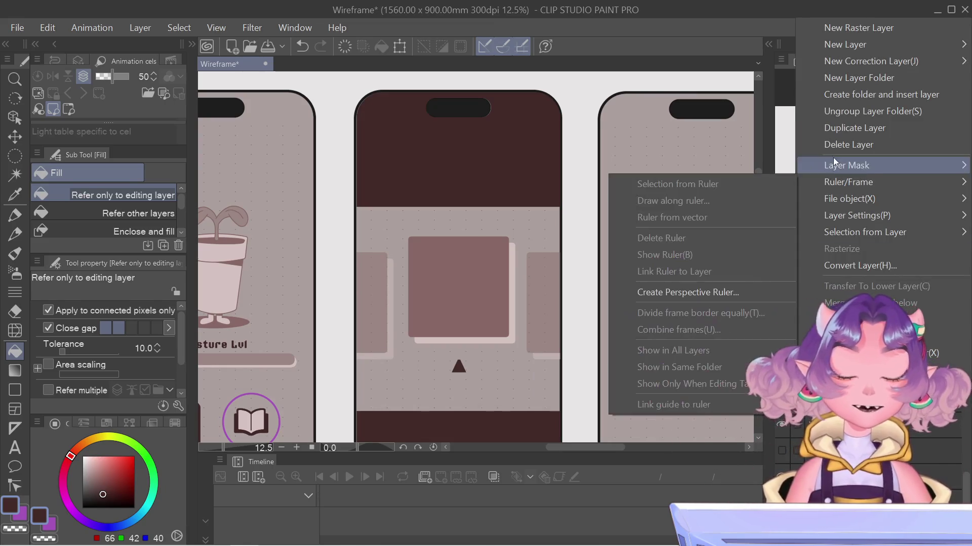
left_click(822, 132)
key("ctrl+t")
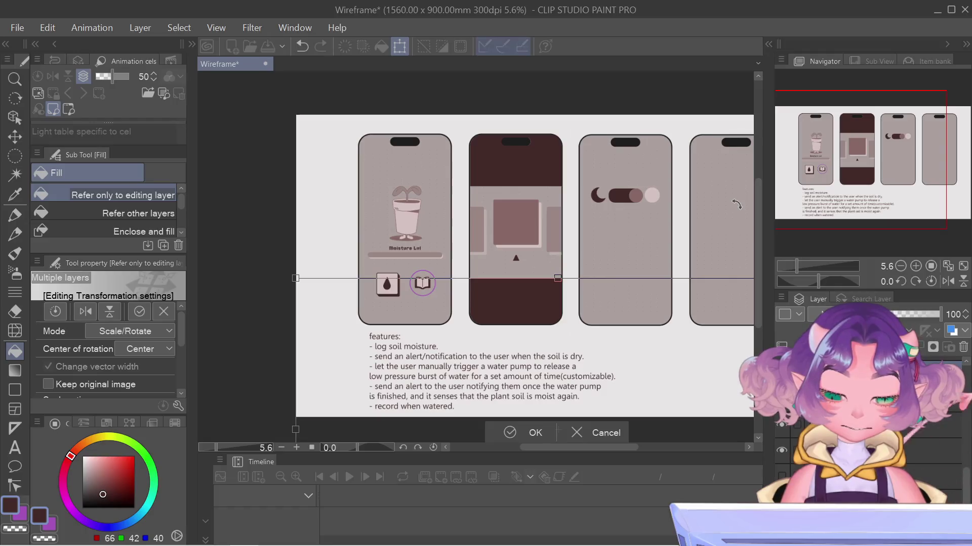
left_click_drag(736, 334, 740, 209)
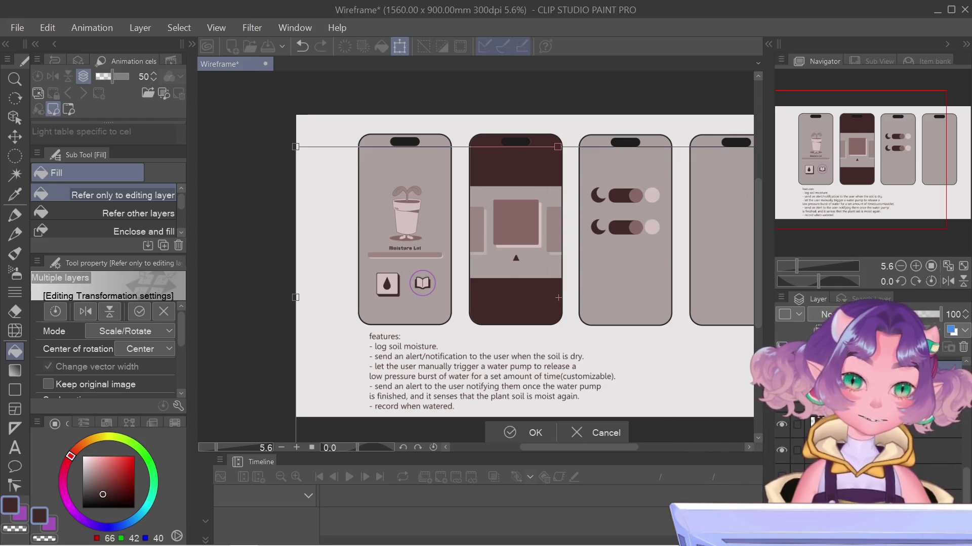
key("Return")
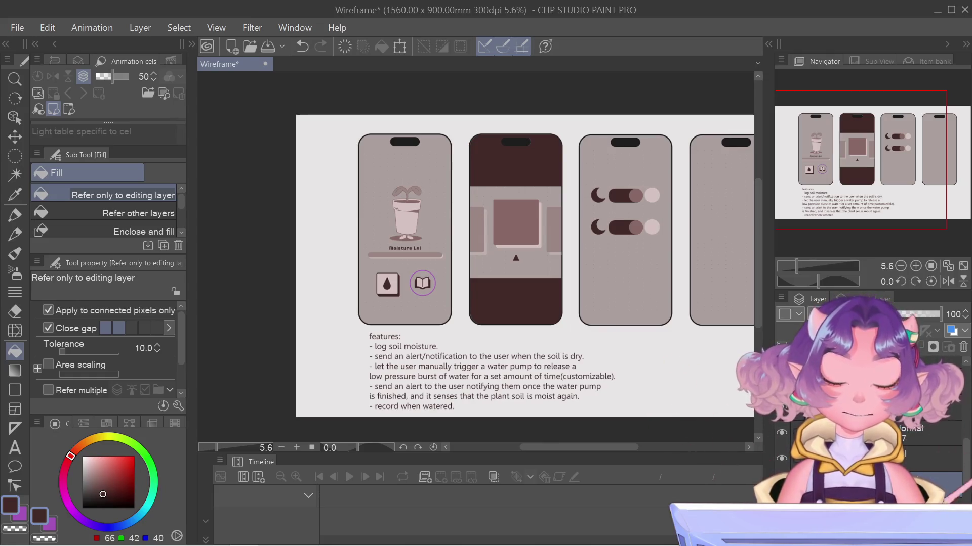
Select the copied toggle's layer inside its folder and nudge it just below the third screen
left_click(810, 408)
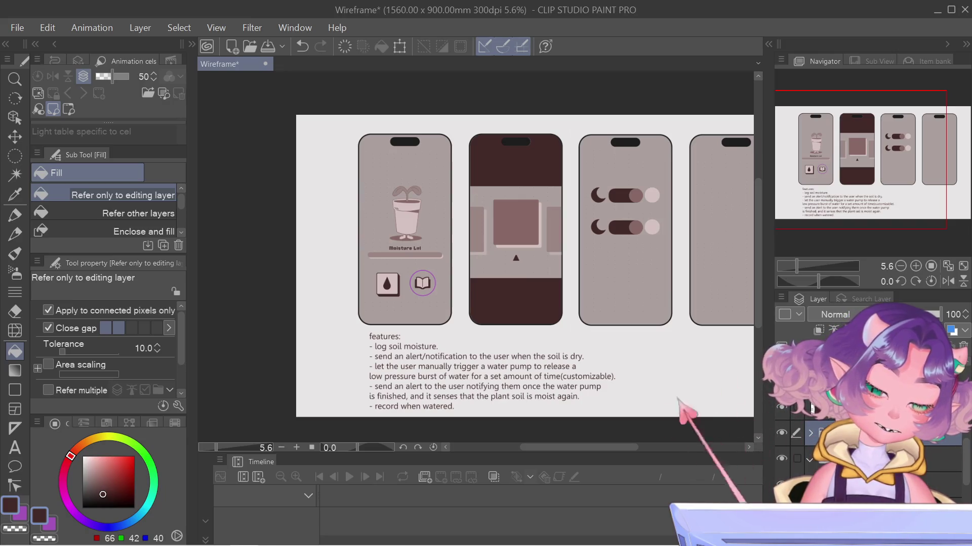
left_click(811, 432)
left_click(819, 458)
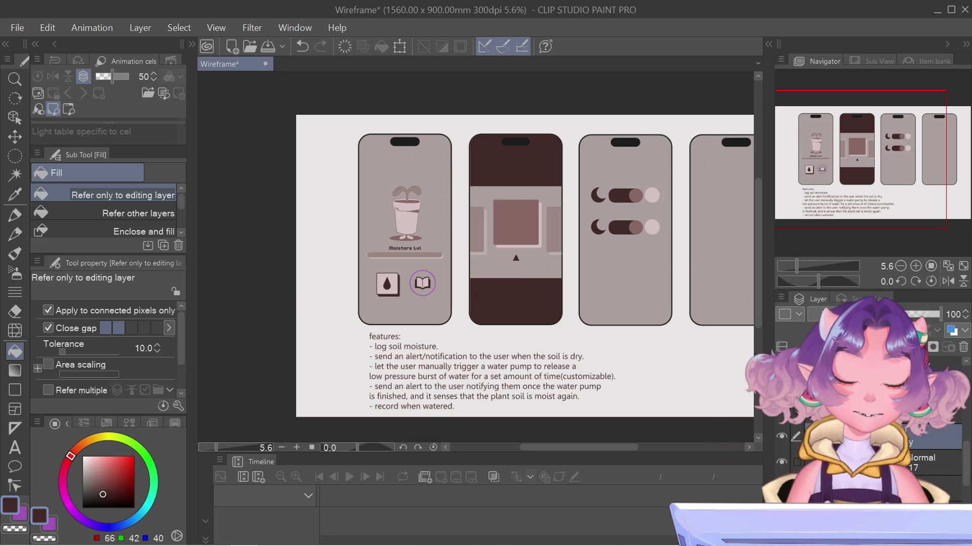
key("ctrl+t")
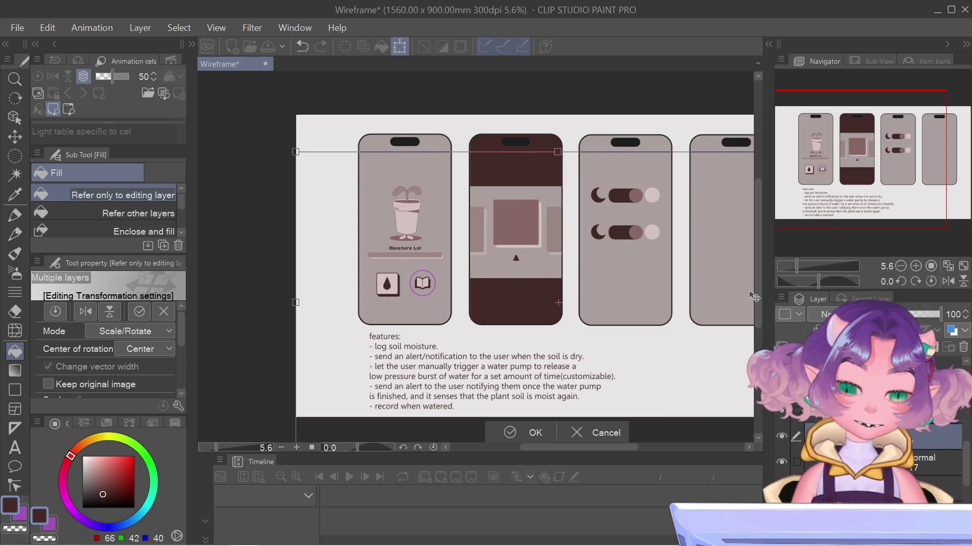
key("Down")
key("Down")
key("Down")
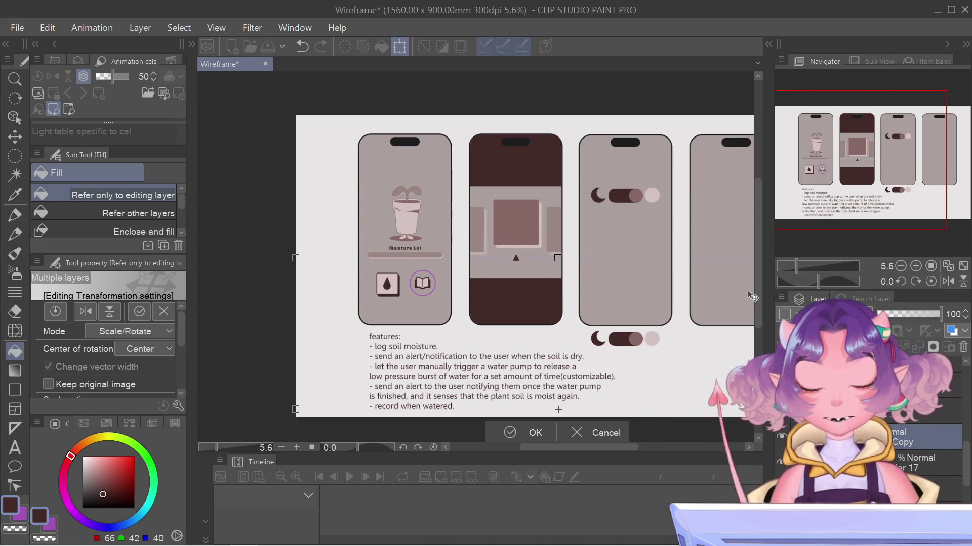
key("Down")
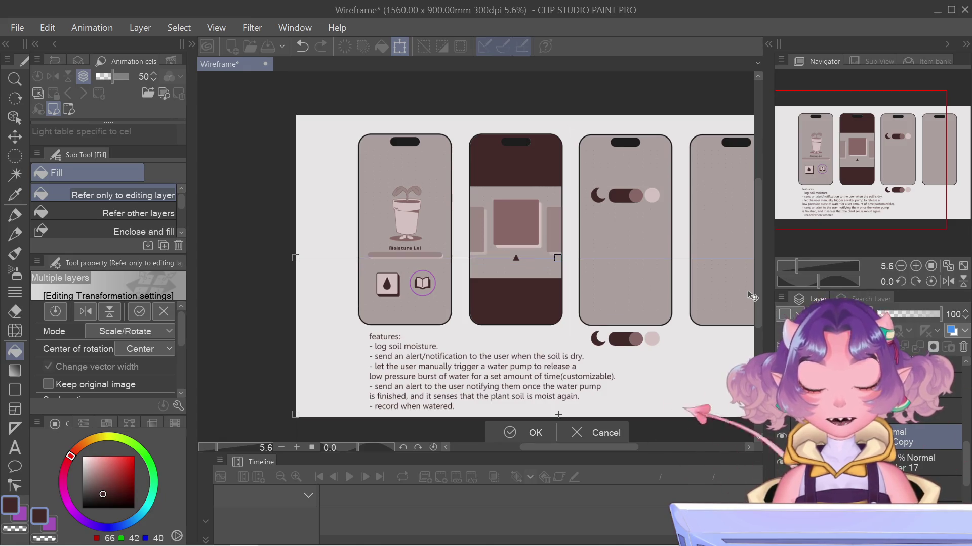
key("Up")
key("Down")
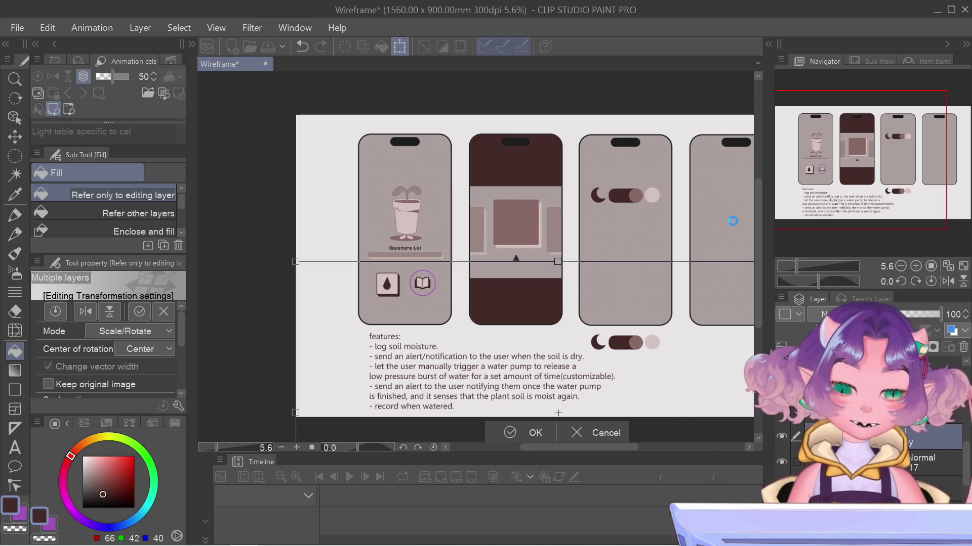
key("Return")
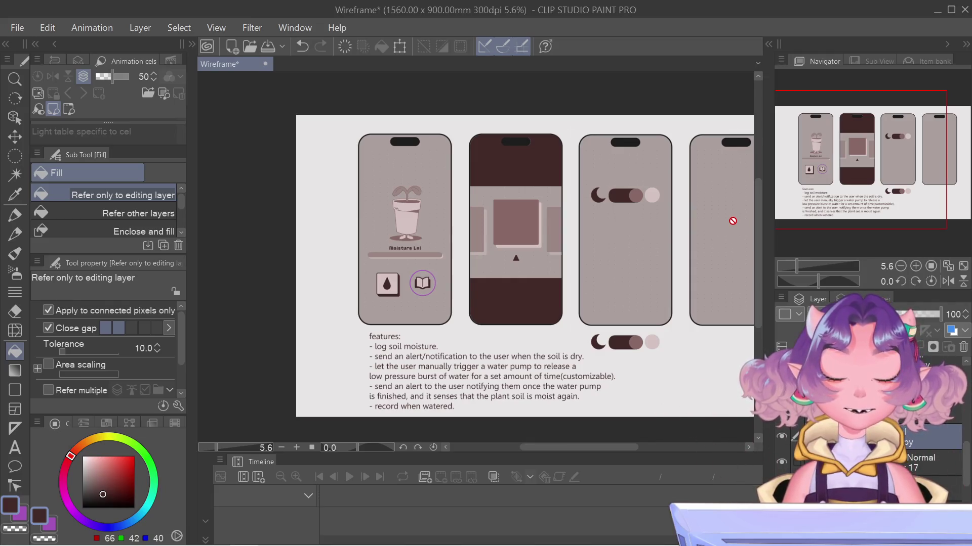
scroll(664, 340, "up", 1)
scroll(662, 343, "up", 1)
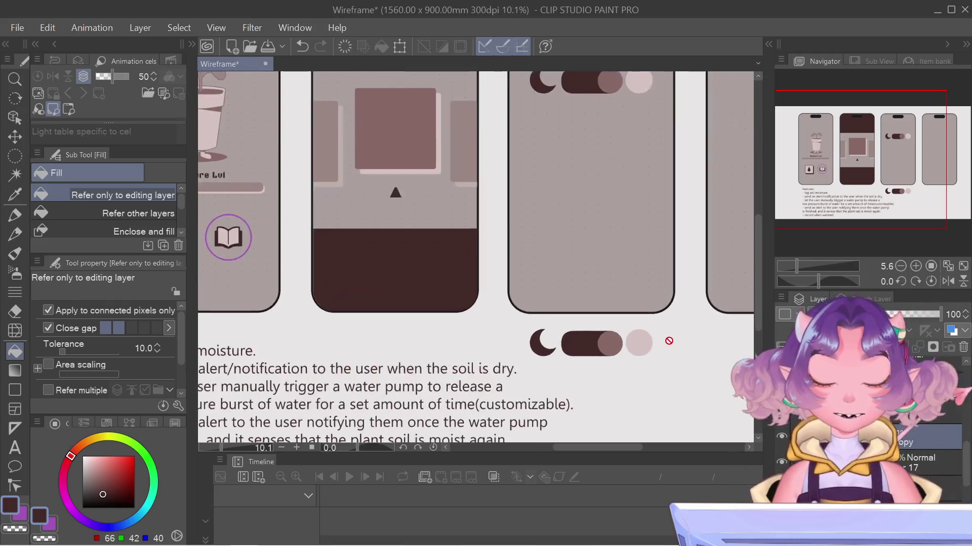
key("o")
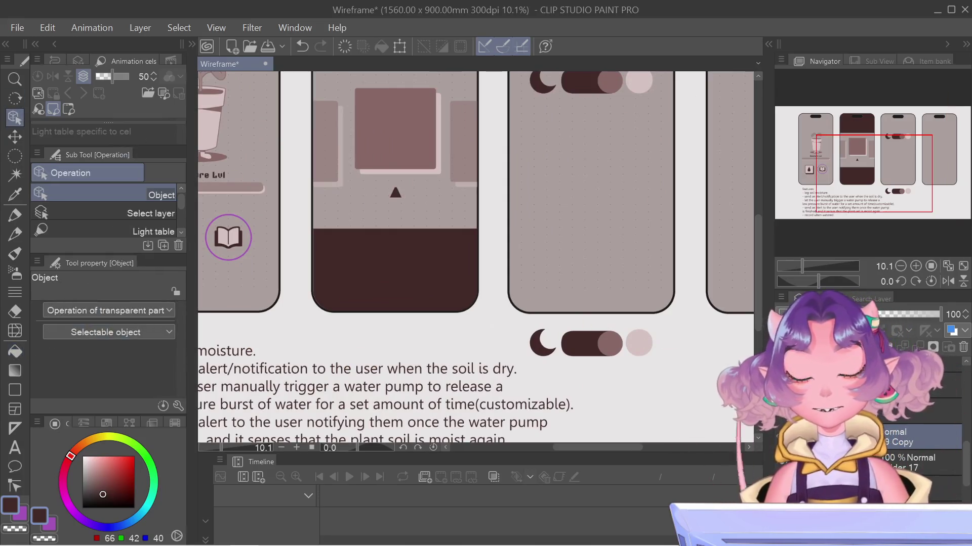
left_click(638, 342)
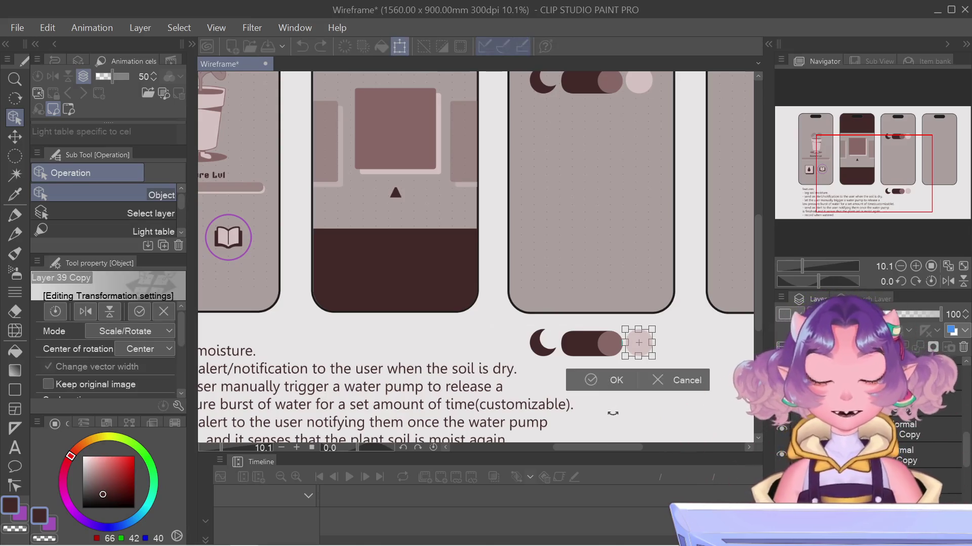
key("Right")
key("Right")
key("Right")
key("Right")
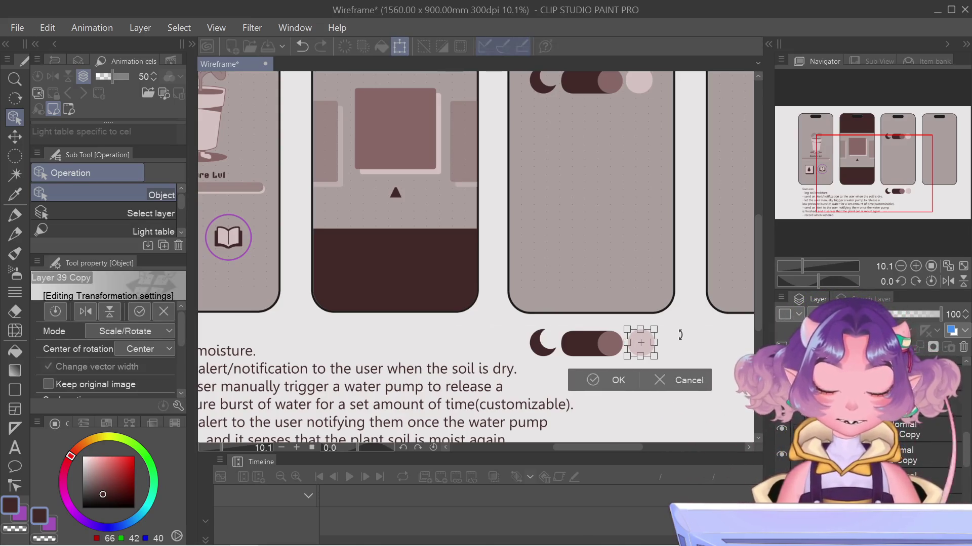
key("Right")
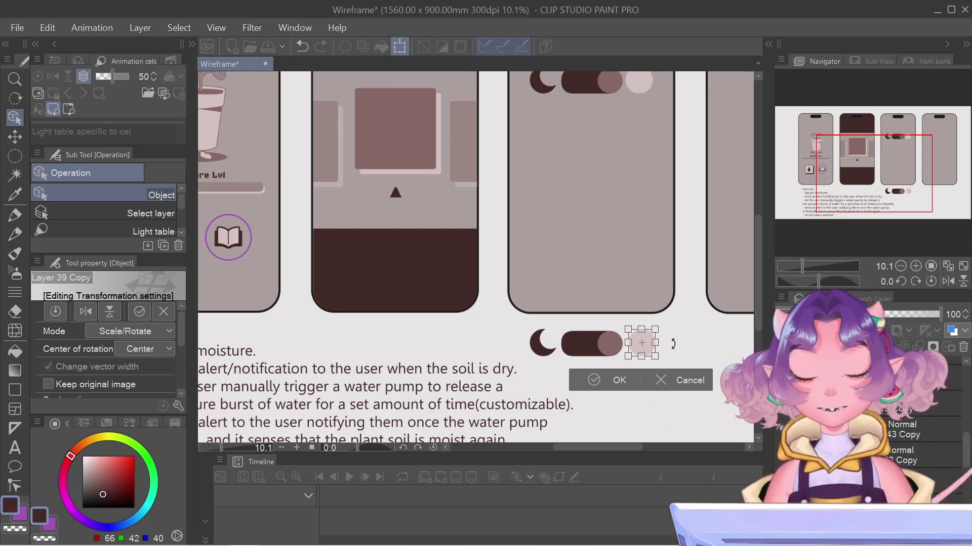
key("Return")
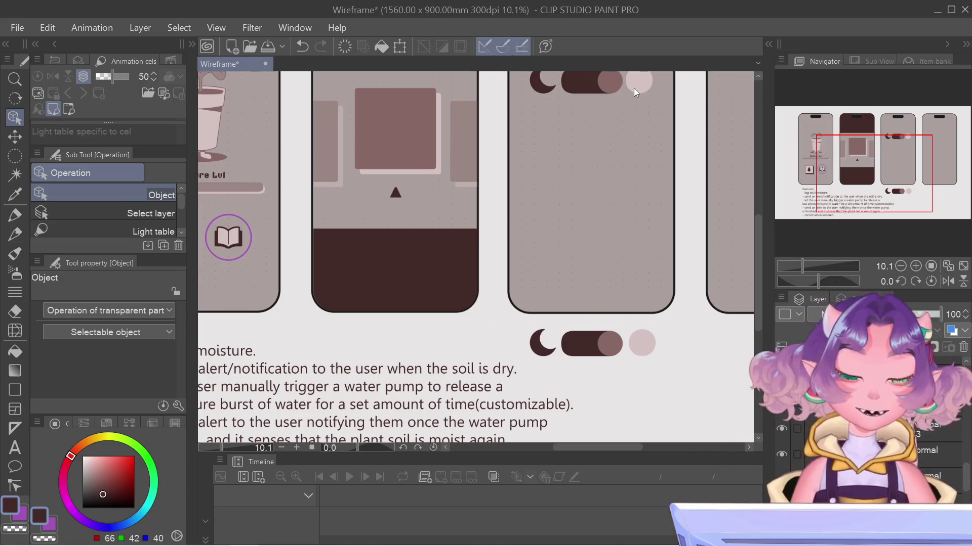
key("ctrl+t")
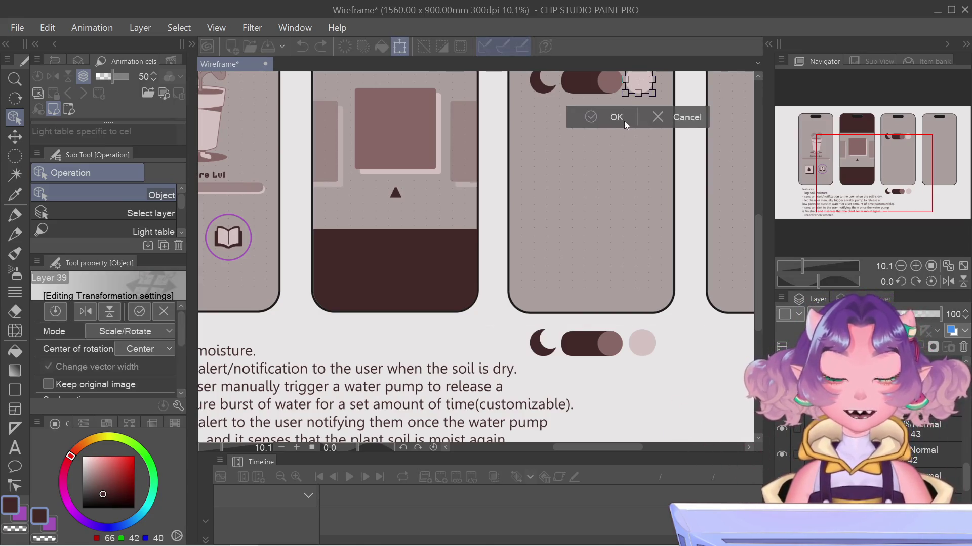
left_click_drag(646, 95, 648, 105)
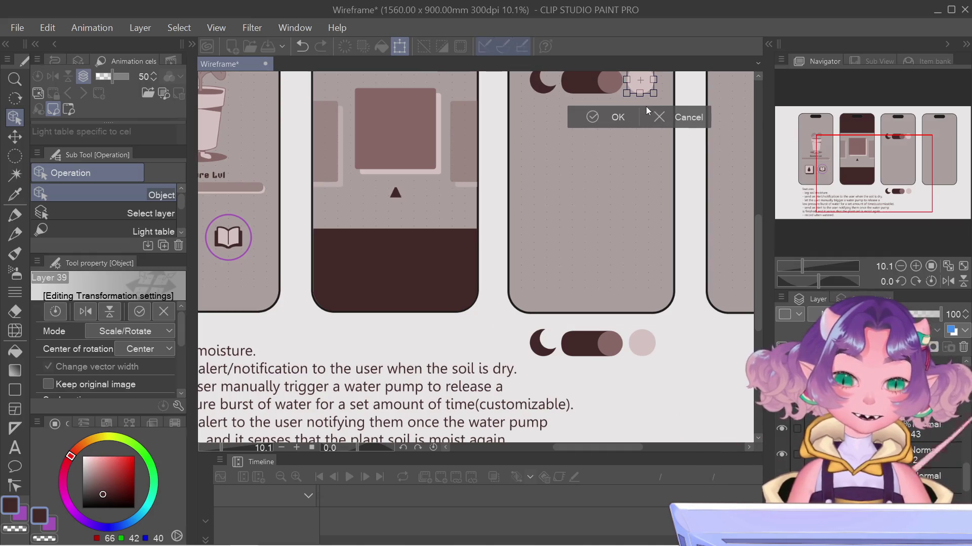
left_click(659, 117)
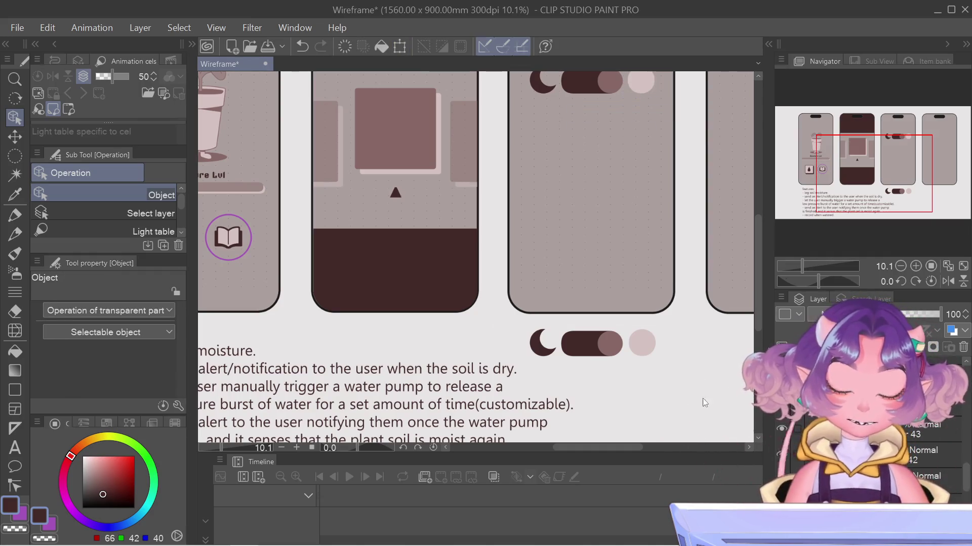
left_click(639, 344)
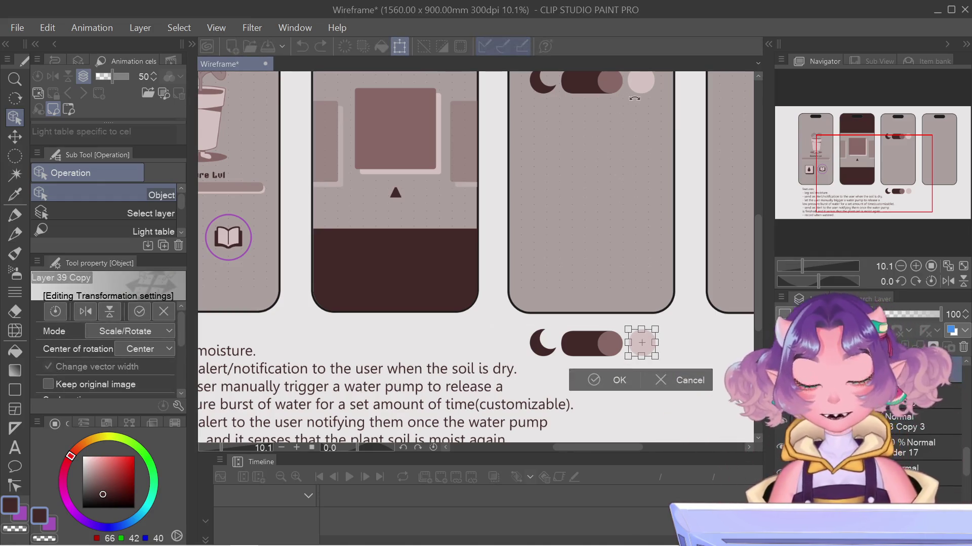
key("Return")
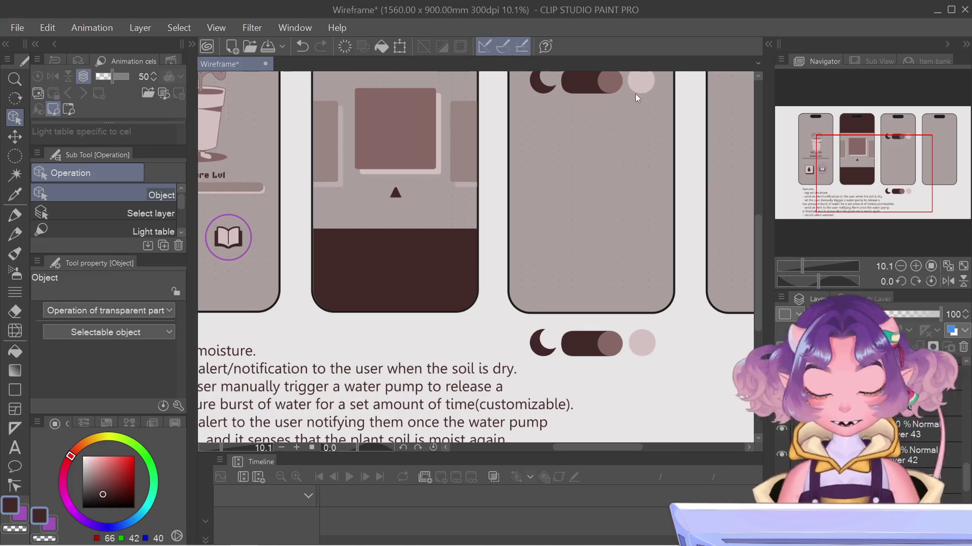
left_click(637, 92)
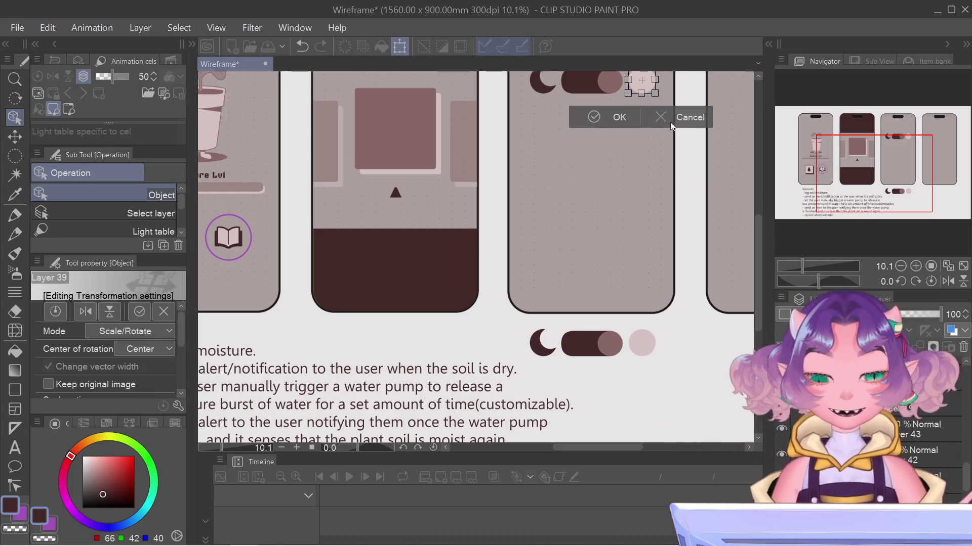
key("Return")
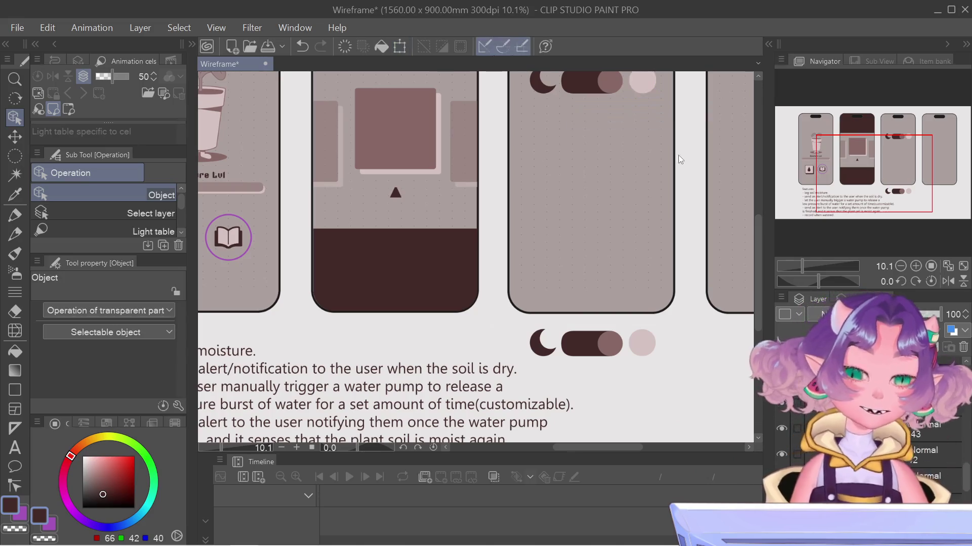
left_click_drag(884, 157, 880, 137)
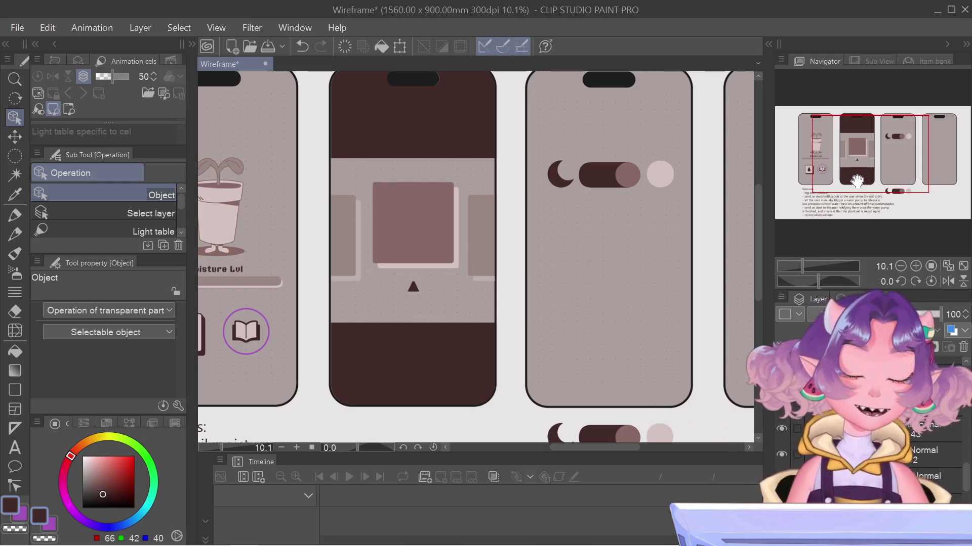
key("ctrl+t")
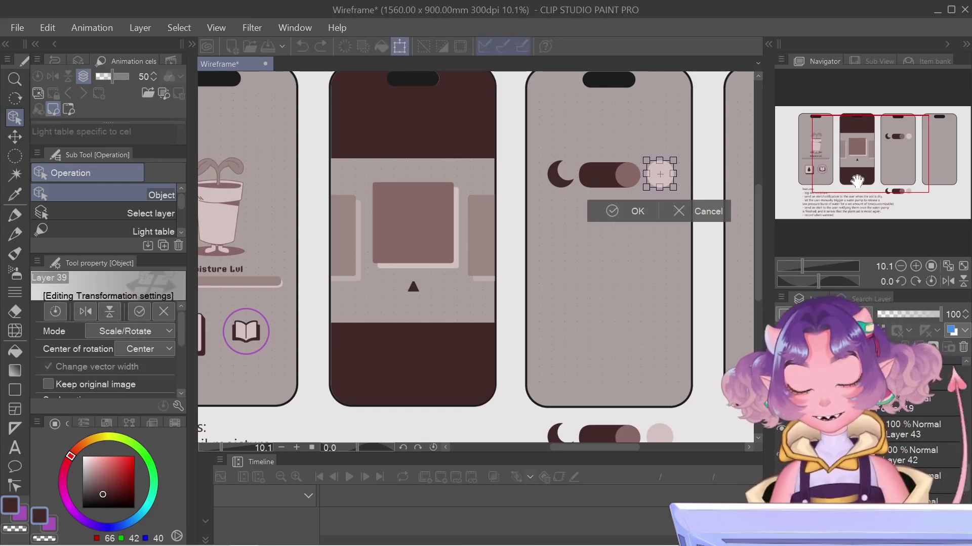
key("Return")
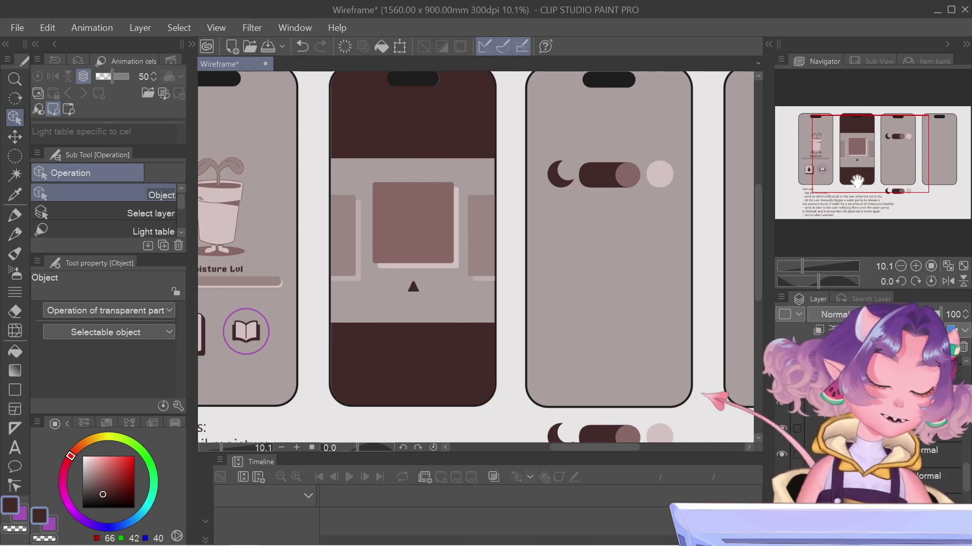
left_click_drag(909, 148, 904, 147)
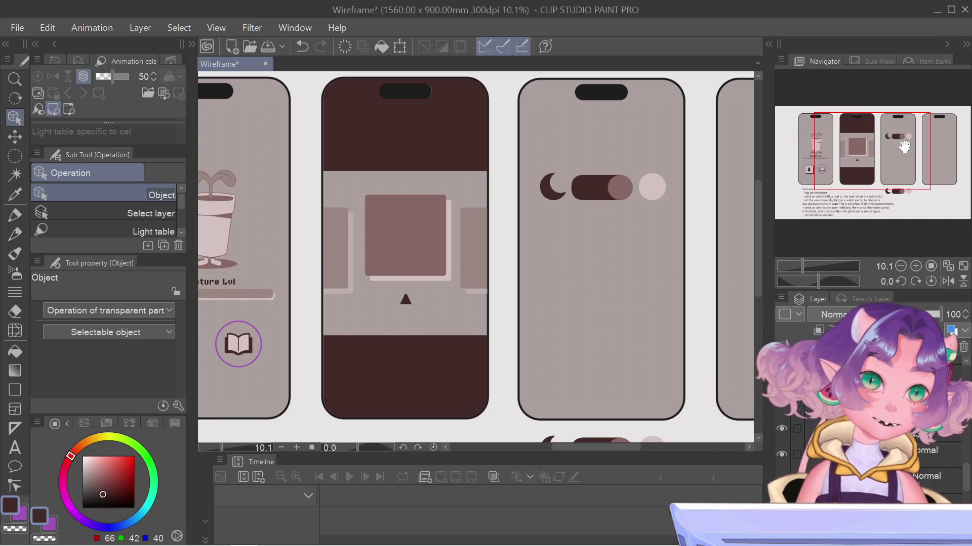
left_click_drag(904, 146, 902, 145)
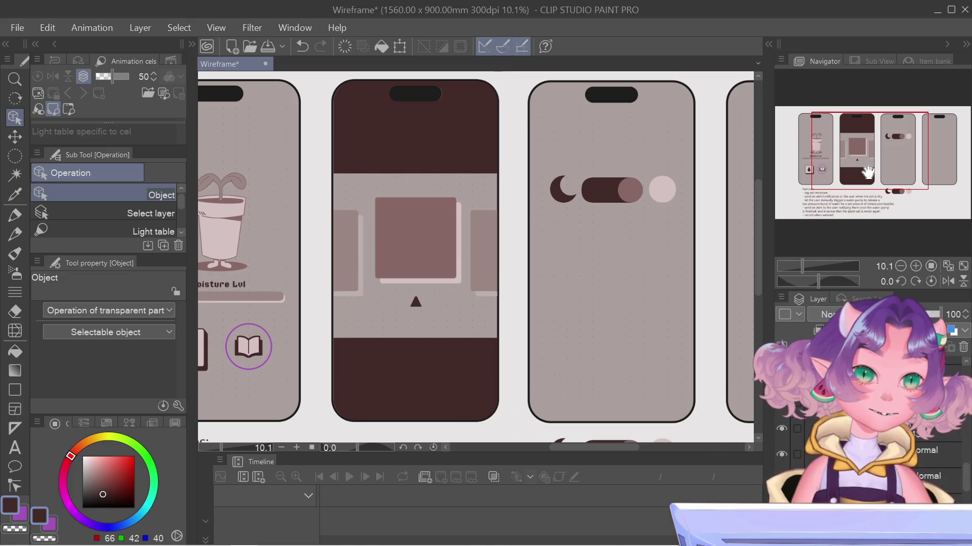
scroll(644, 205, "down", 3)
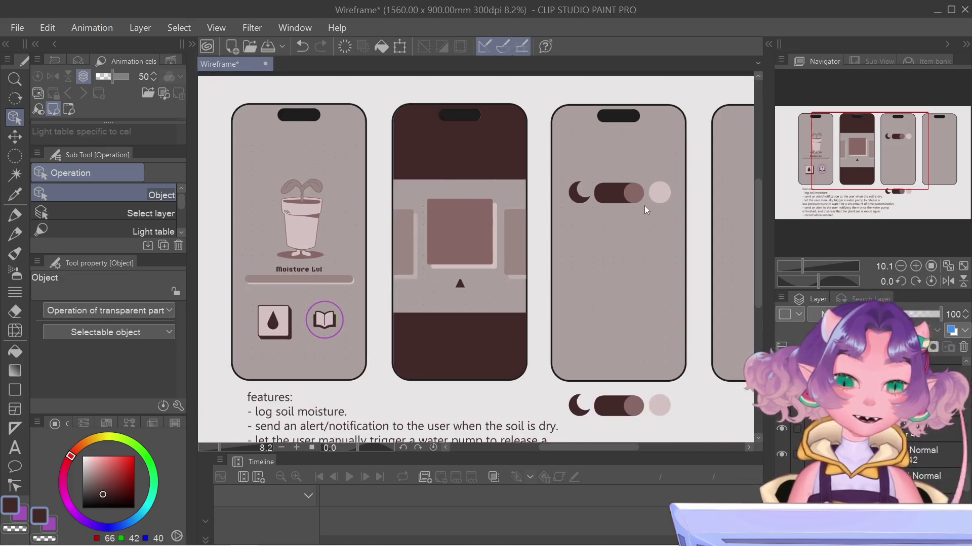
Select the lower toggle's copy layers, zoom in on it, and start a transform
scroll(658, 328, "down", 1)
scroll(660, 332, "up", 1)
scroll(621, 370, "up", 1)
left_click(621, 371)
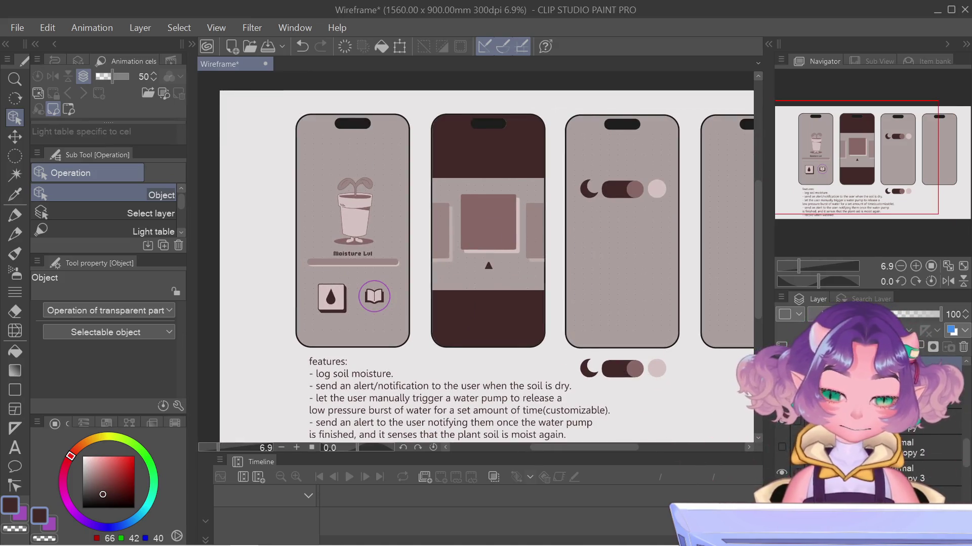
scroll(663, 376, "up", 3)
scroll(661, 379, "up", 2)
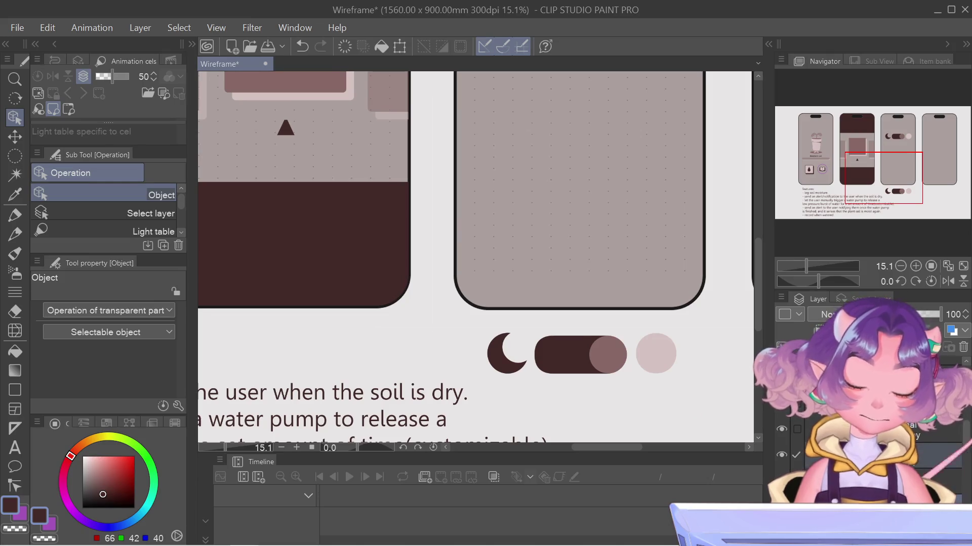
key("ctrl+t")
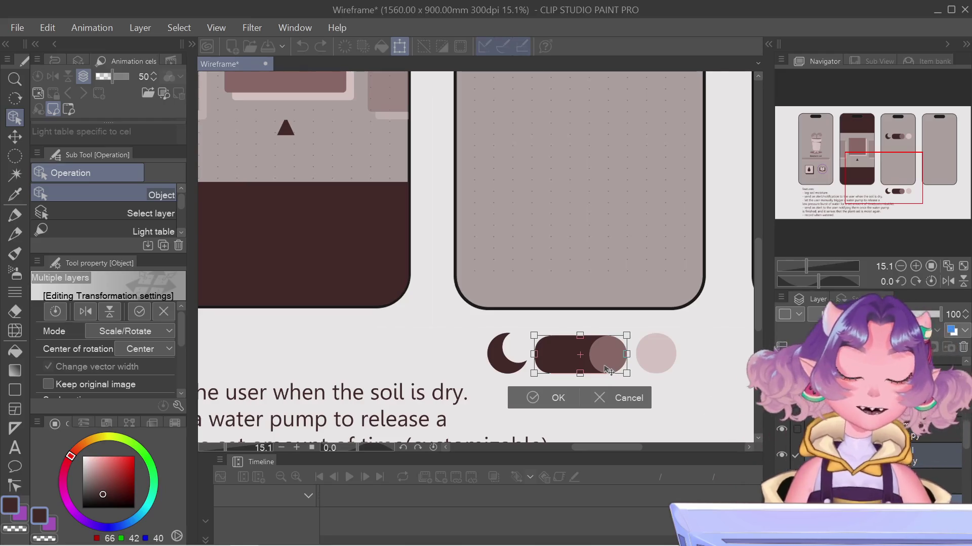
Flip the lower toggle horizontally so its mauve knob sits at the track's left end
right_click(607, 372)
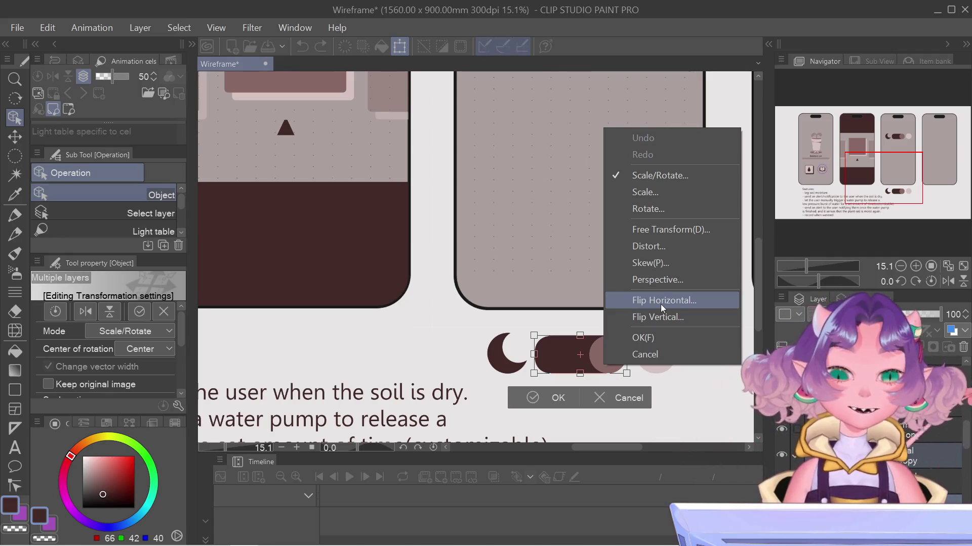
left_click(661, 301)
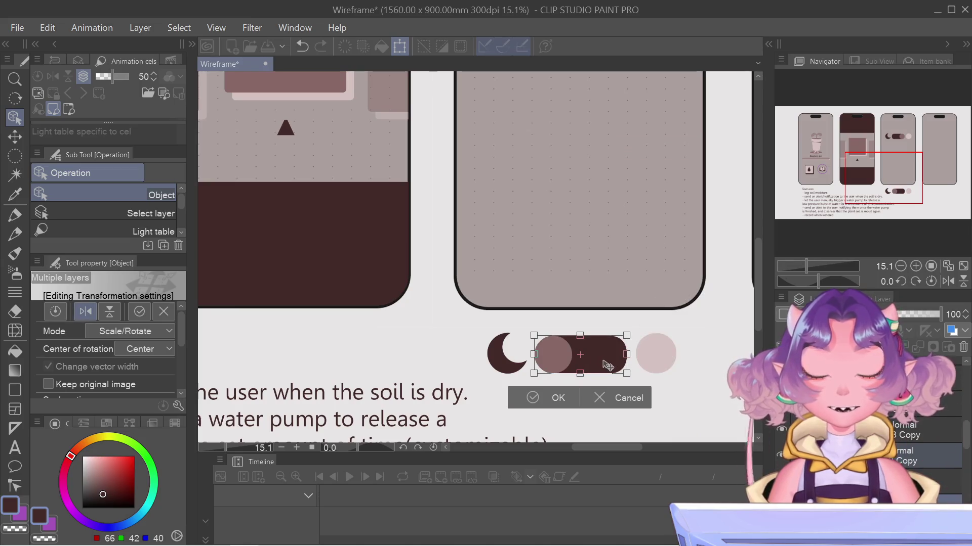
key("Return")
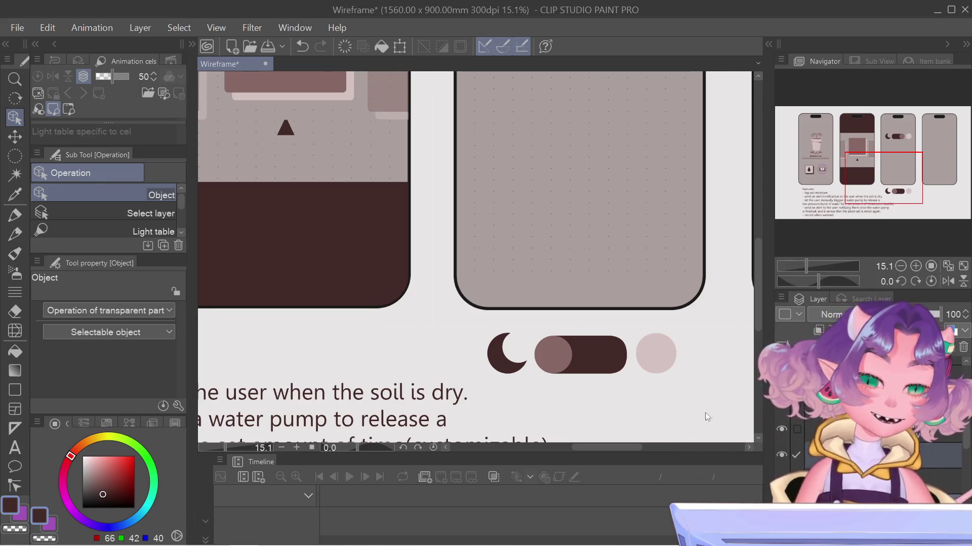
scroll(521, 358, "down", 1)
scroll(579, 399, "down", 3)
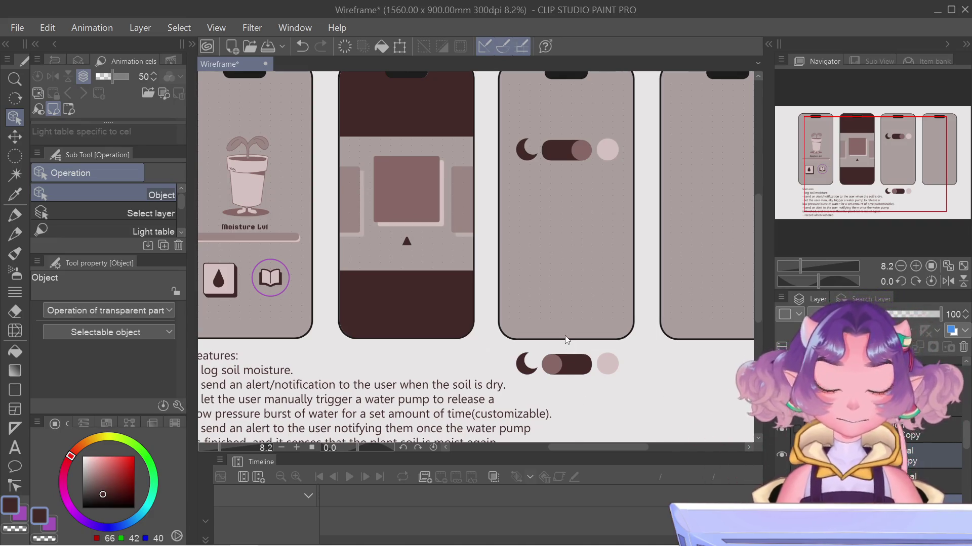
scroll(586, 397, "up", 1)
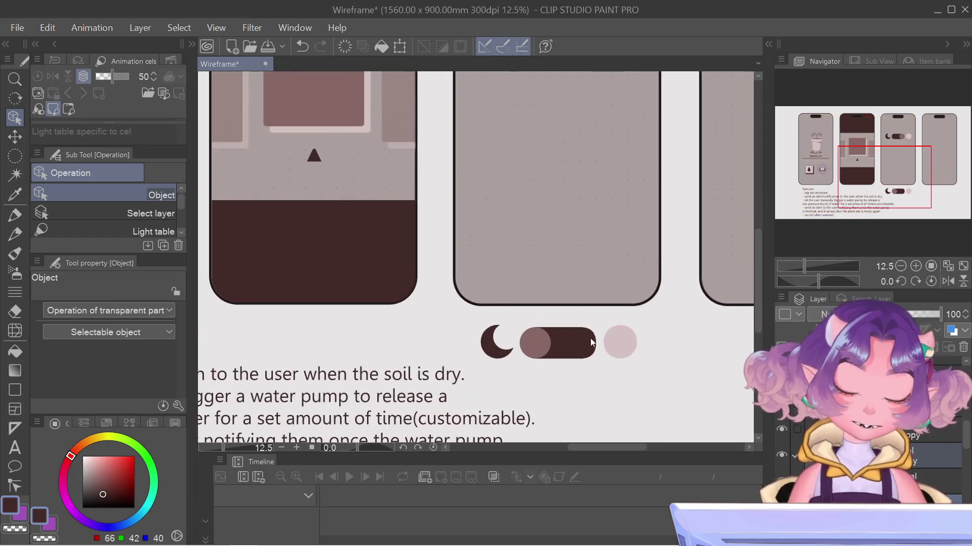
scroll(590, 338, "up", 2)
scroll(606, 330, "up", 1)
scroll(591, 393, "down", 1)
scroll(599, 378, "down", 1)
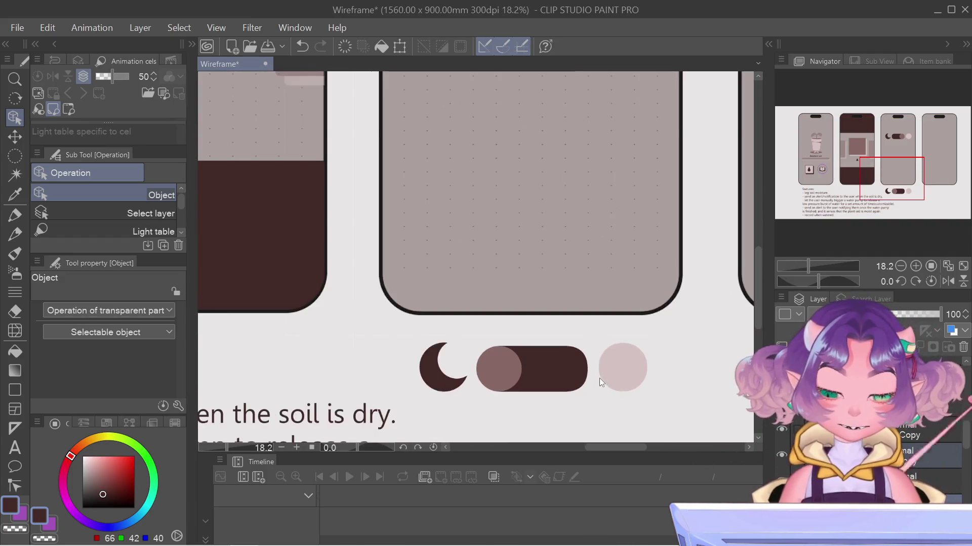
scroll(600, 378, "up", 2)
scroll(600, 378, "down", 2)
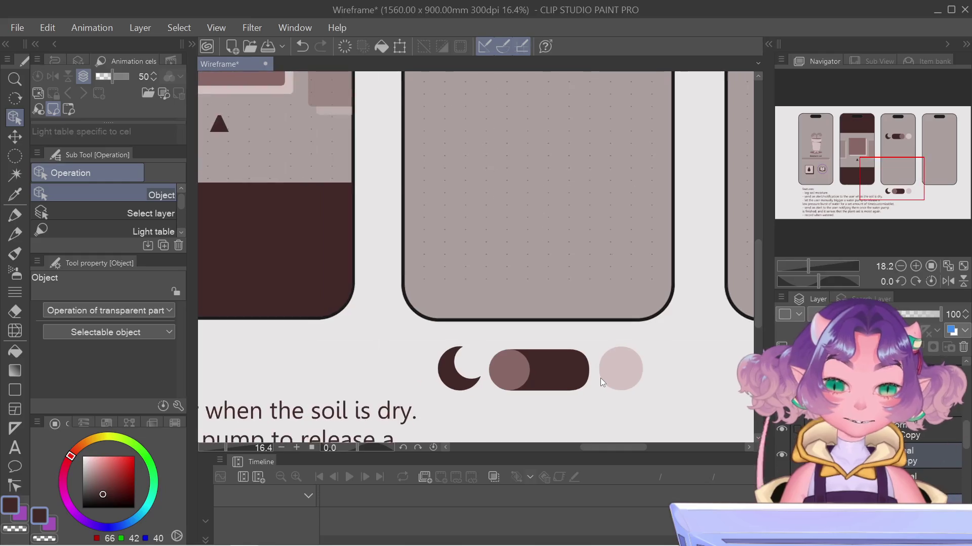
left_click_drag(895, 174, 899, 173)
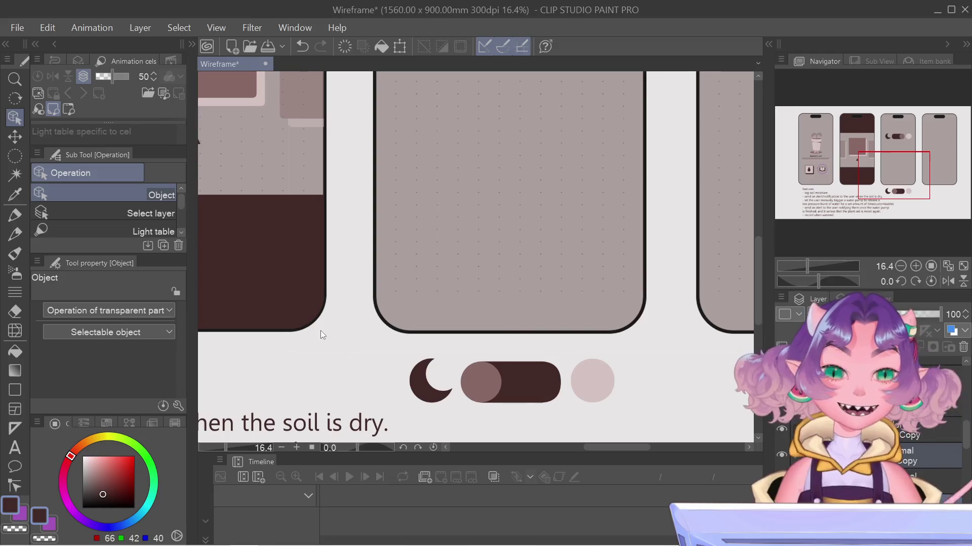
scroll(320, 330, "down", 3)
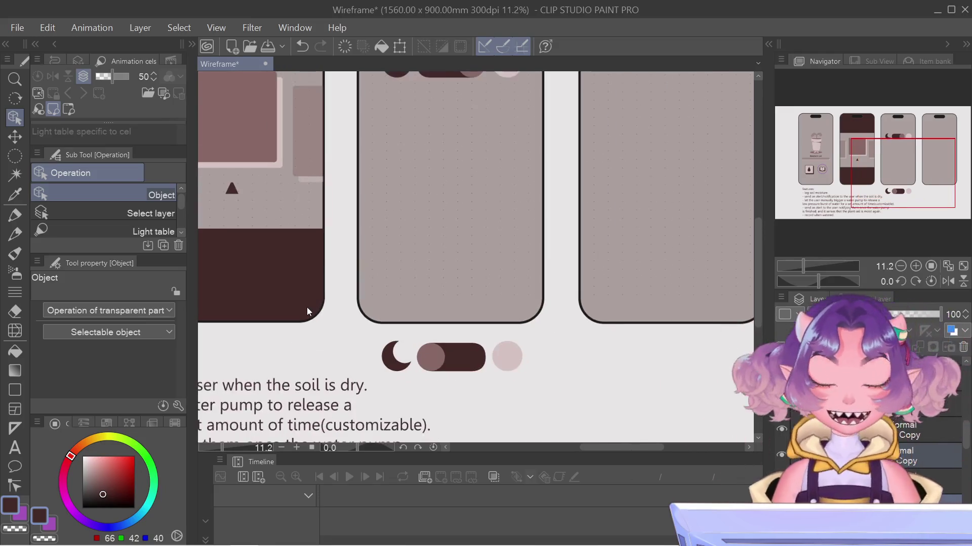
scroll(590, 382, "up", 2)
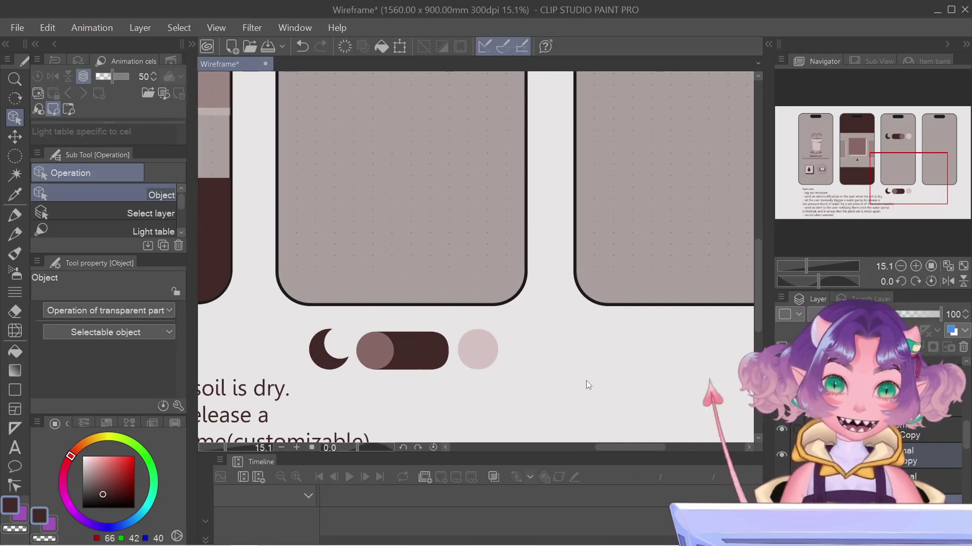
scroll(588, 379, "up", 1)
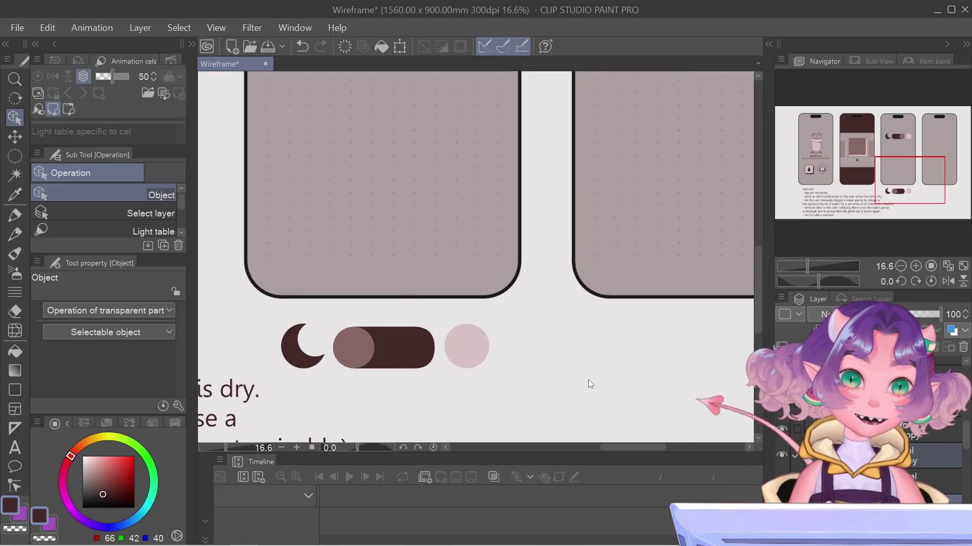
scroll(230, 348, "up", 1)
scroll(220, 347, "up", 1)
scroll(221, 347, "down", 2)
scroll(416, 323, "down", 1)
scroll(417, 323, "down", 2)
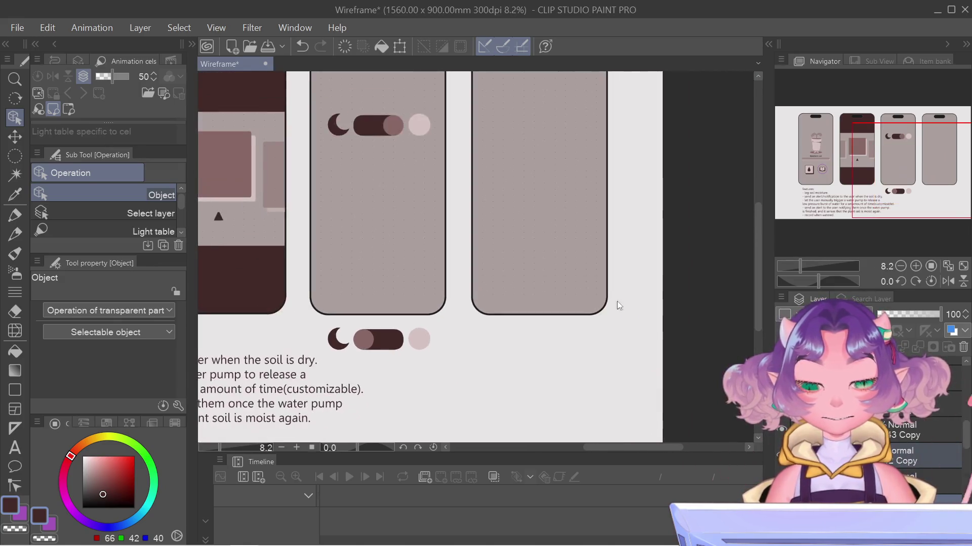
left_click_drag(863, 169, 811, 163)
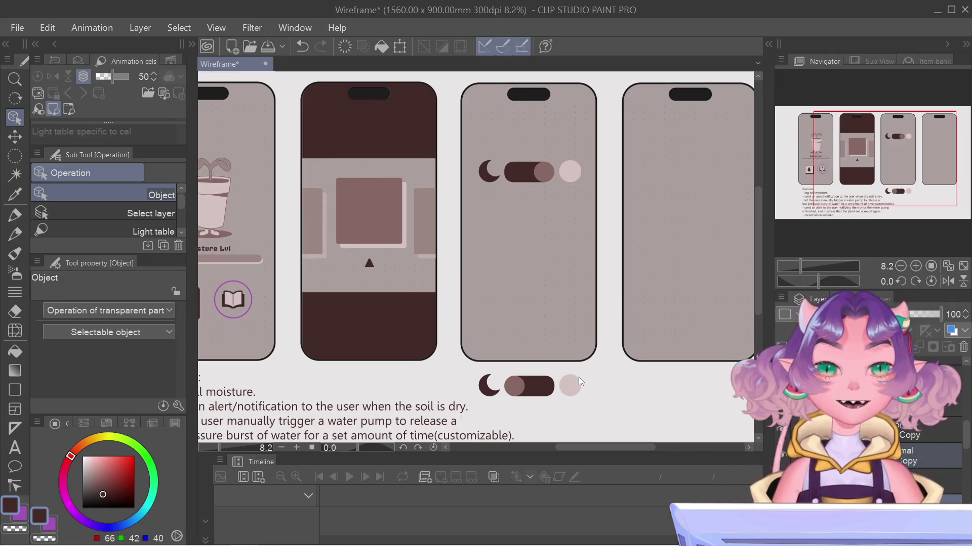
scroll(712, 373, "up", 1)
scroll(712, 373, "up", 1)
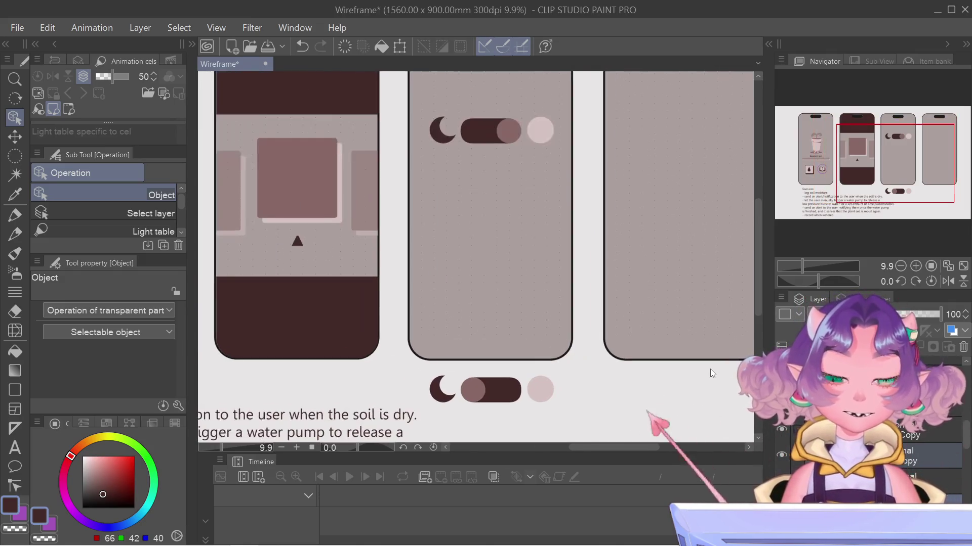
scroll(712, 373, "up", 2)
scroll(711, 373, "down", 2)
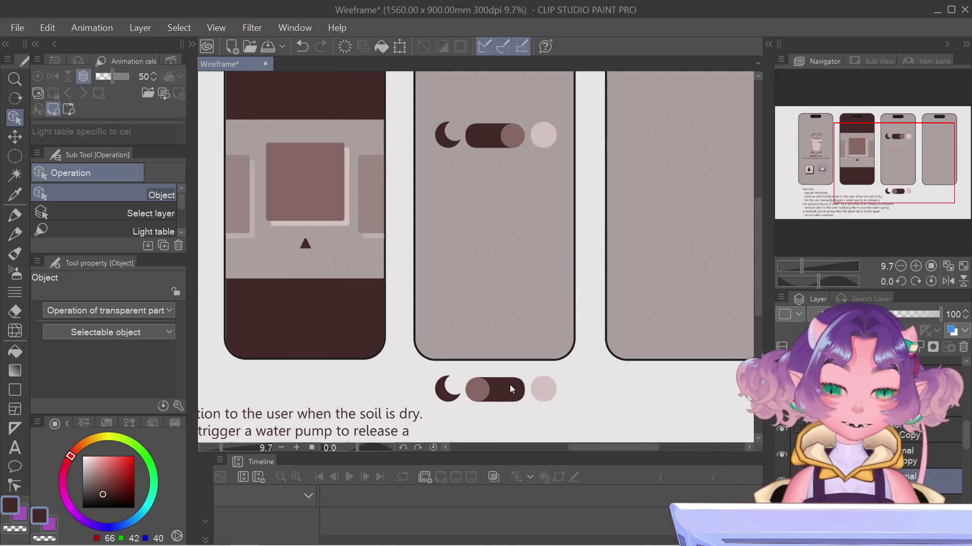
scroll(593, 430, "up", 2)
scroll(593, 430, "up", 1)
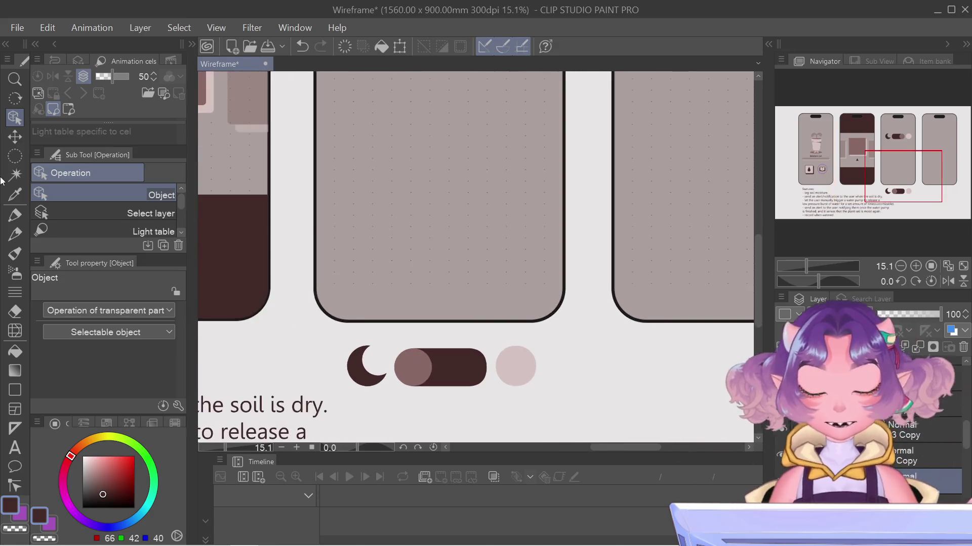
left_click(15, 215)
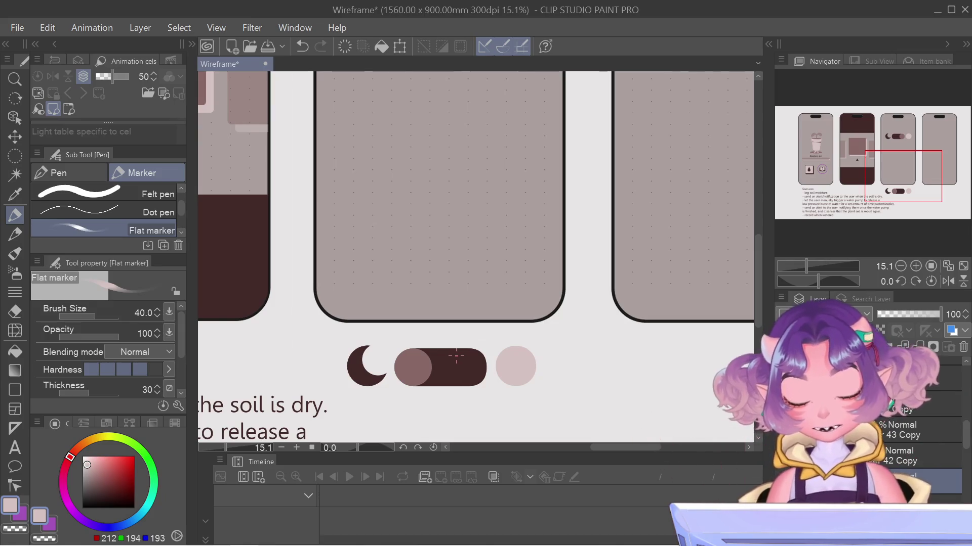
Fill the lower toggle's dark track with light pink using the Fill tool
key("g")
key("g")
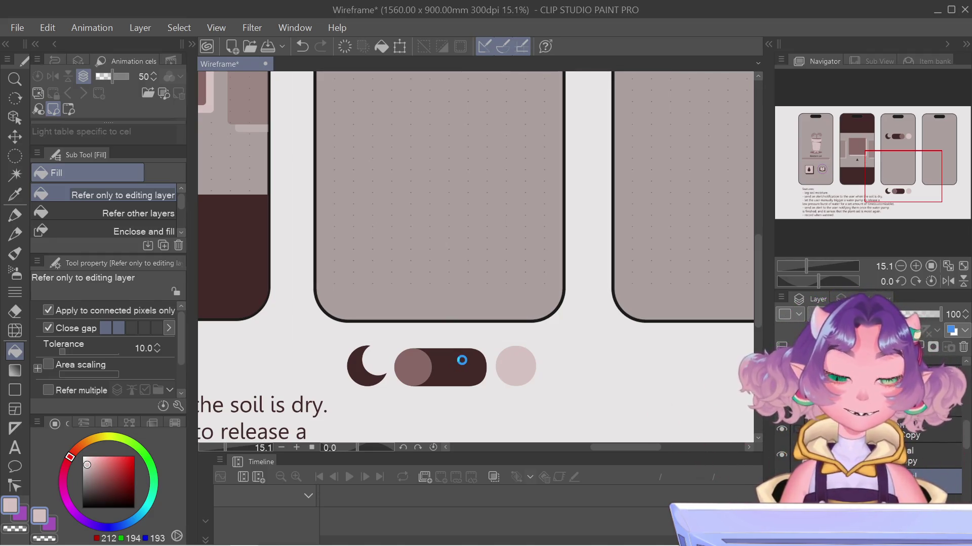
left_click(466, 357)
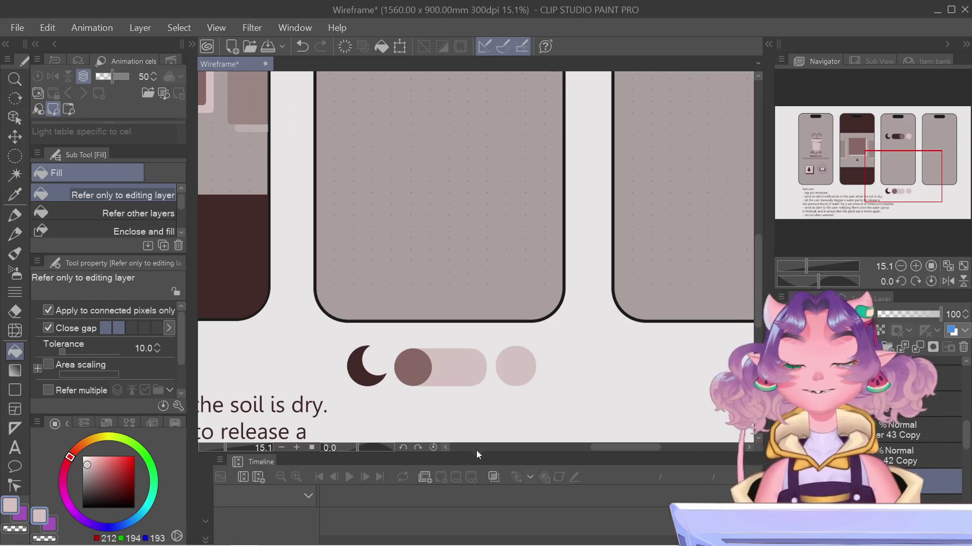
scroll(470, 399, "right", 10)
scroll(453, 354, "down", 4)
scroll(446, 371, "down", 2)
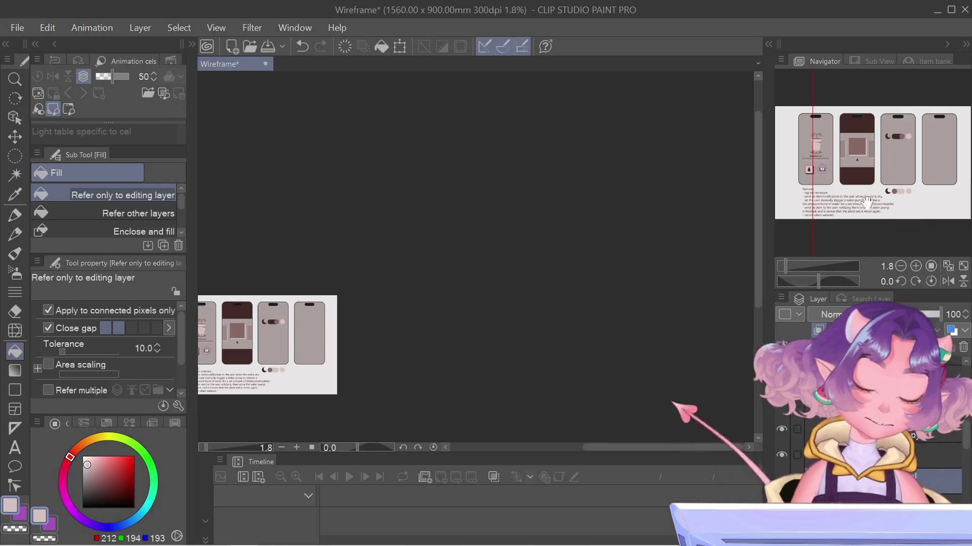
mouse_move(890, 152)
left_mouse_down()
mouse_move(916, 155)
mouse_move(784, 153)
left_mouse_up()
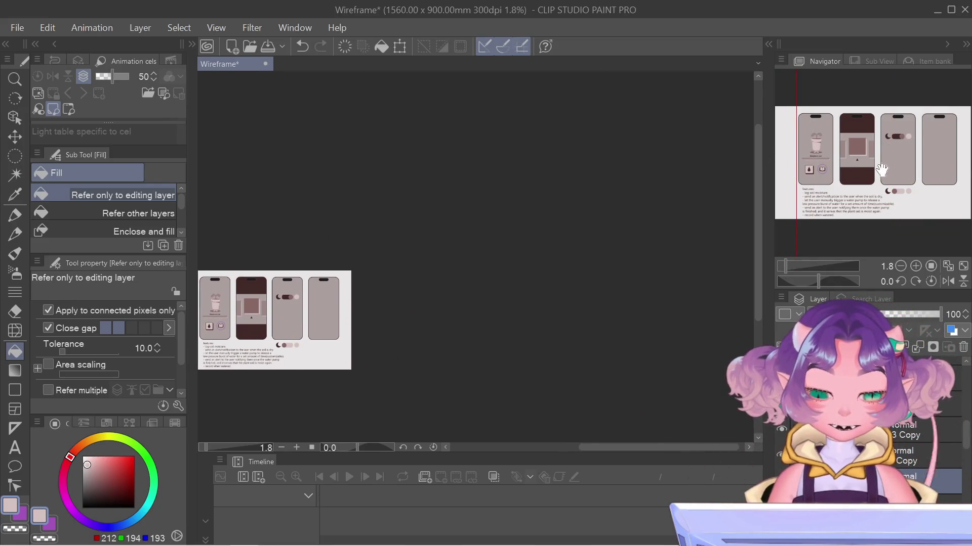
scroll(655, 182, "up", 2)
scroll(425, 264, "up", 3)
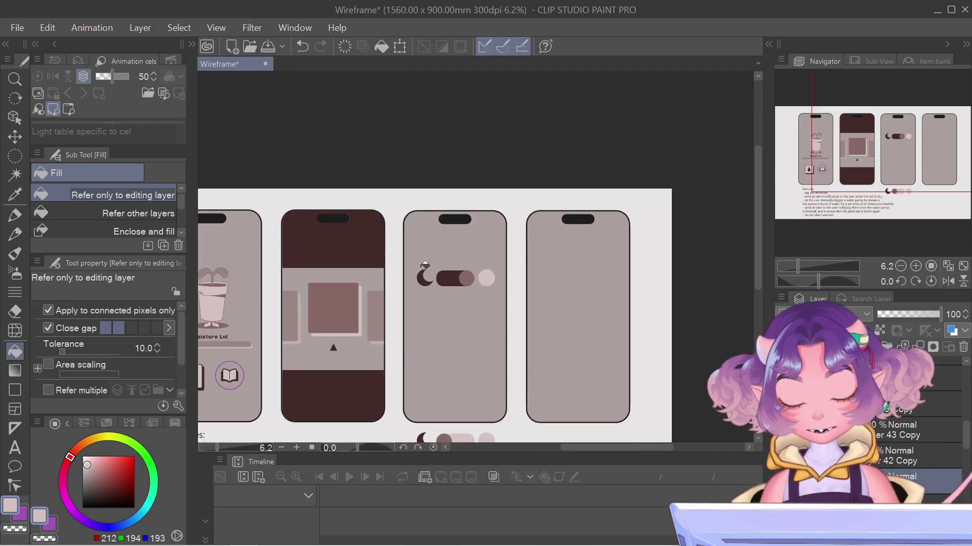
scroll(425, 264, "up", 1)
scroll(430, 304, "down", 2)
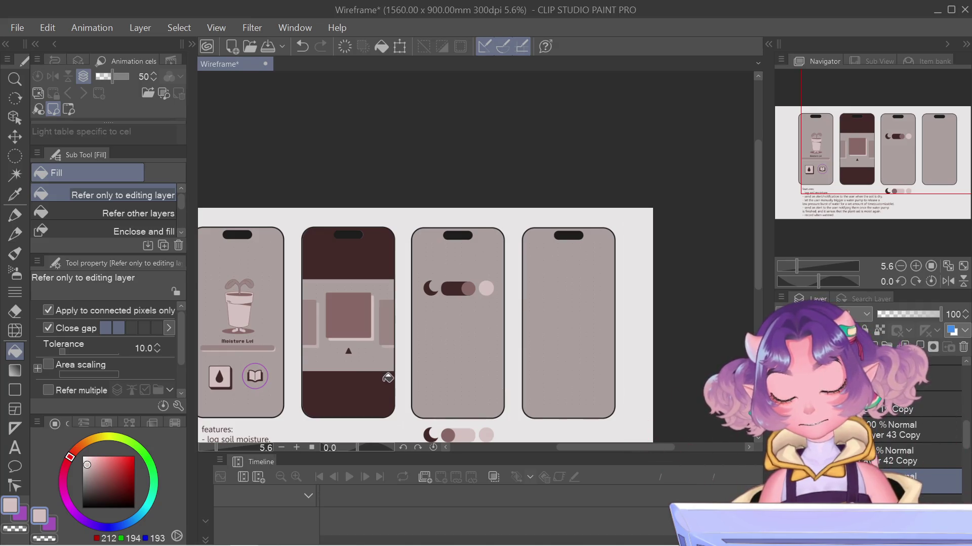
scroll(304, 321, "down", 3)
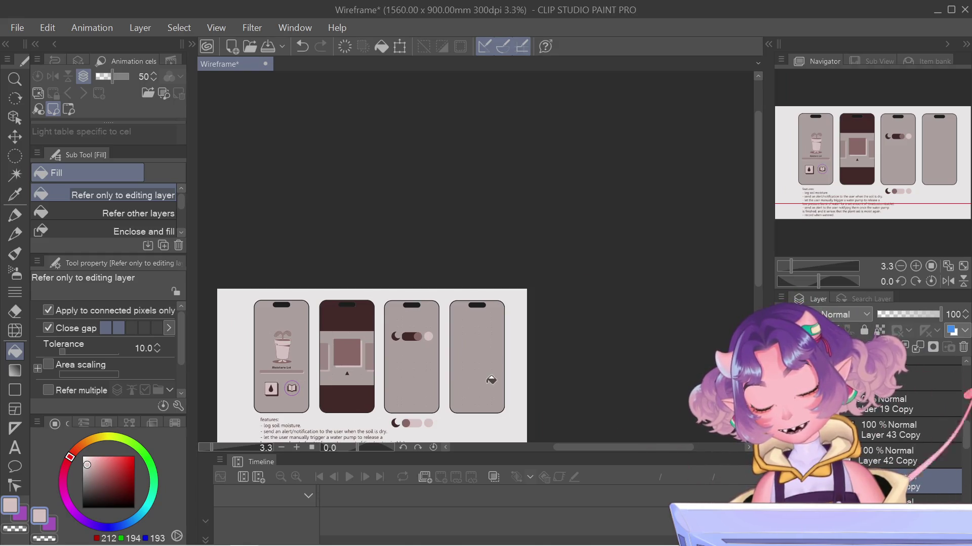
scroll(415, 339, "up", 2)
scroll(414, 339, "up", 1)
scroll(412, 354, "up", 1)
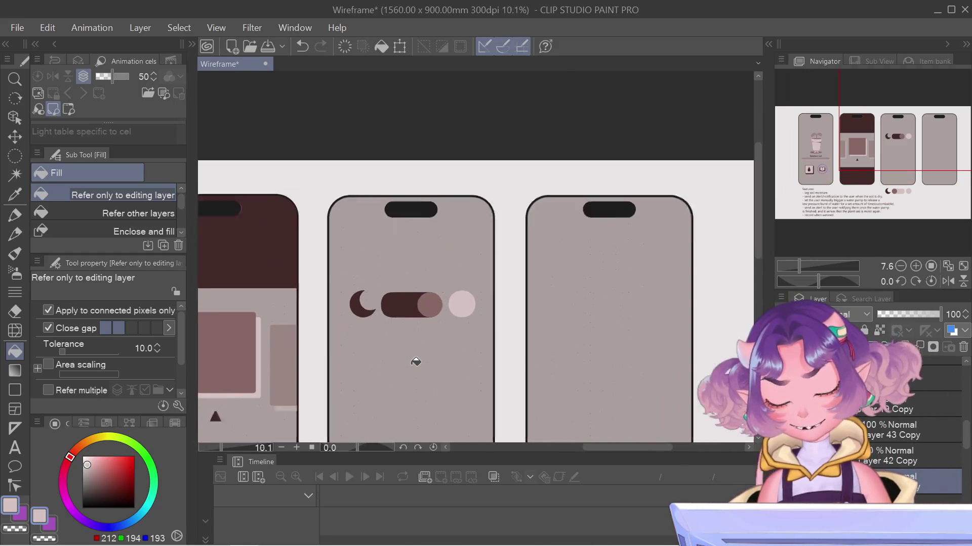
scroll(412, 362, "up", 1)
scroll(527, 361, "up", 1)
scroll(527, 360, "down", 2)
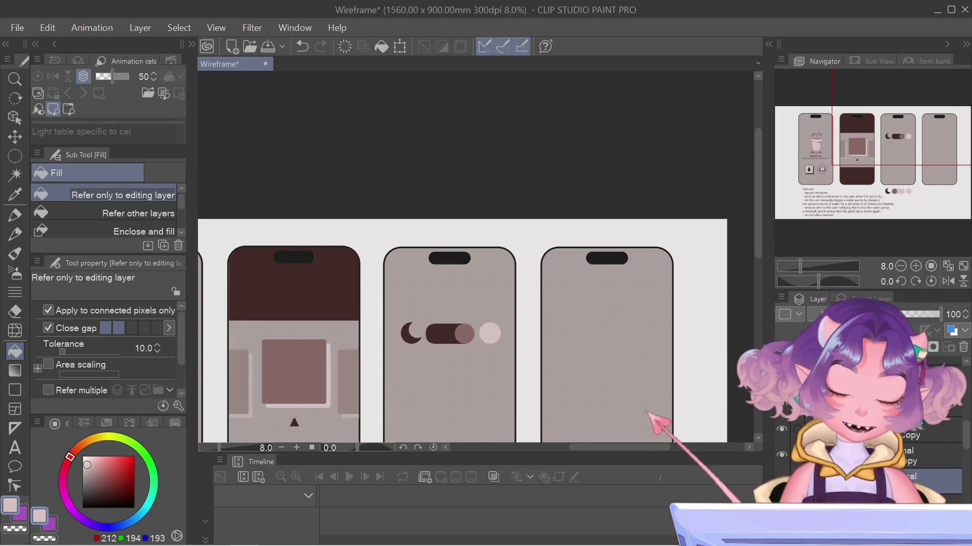
scroll(871, 455, "down", 2)
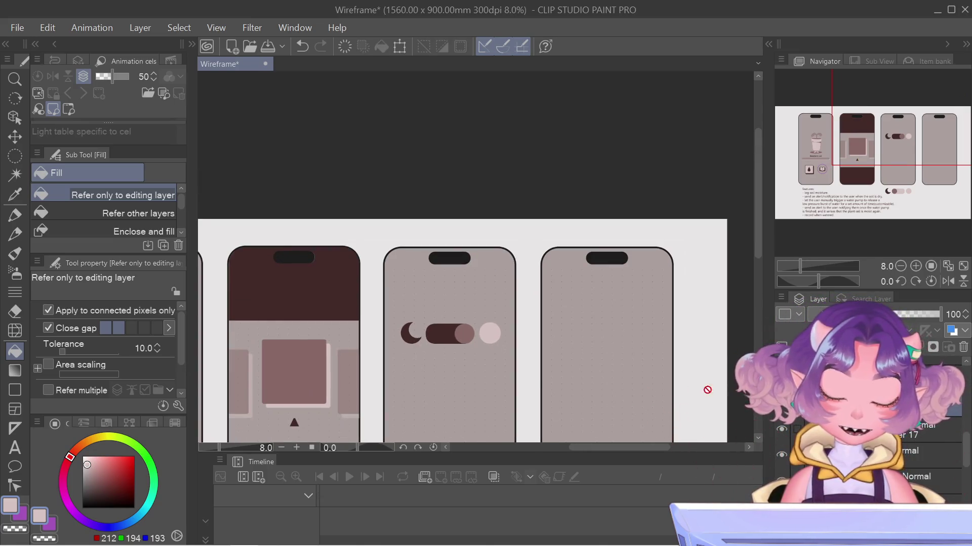
scroll(543, 378, "down", 2)
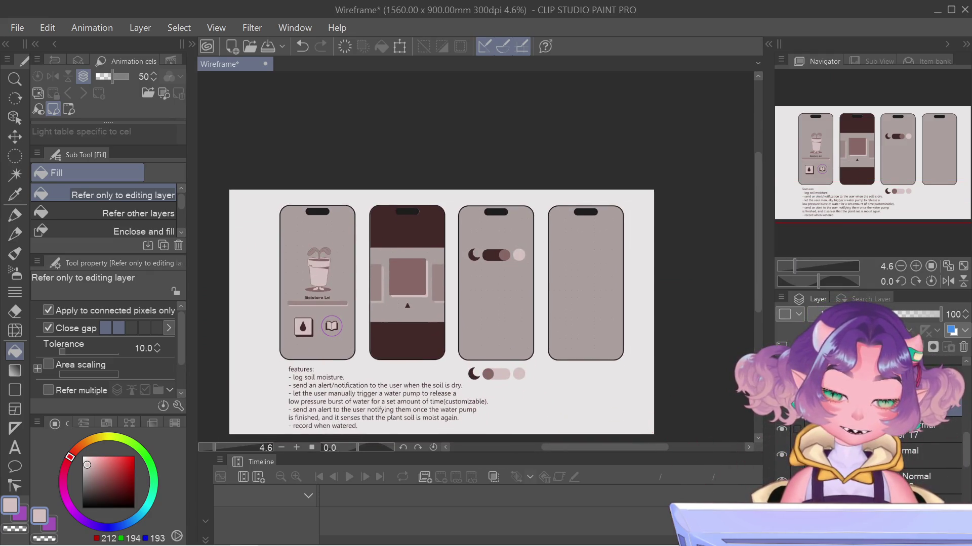
scroll(501, 218, "up", 1)
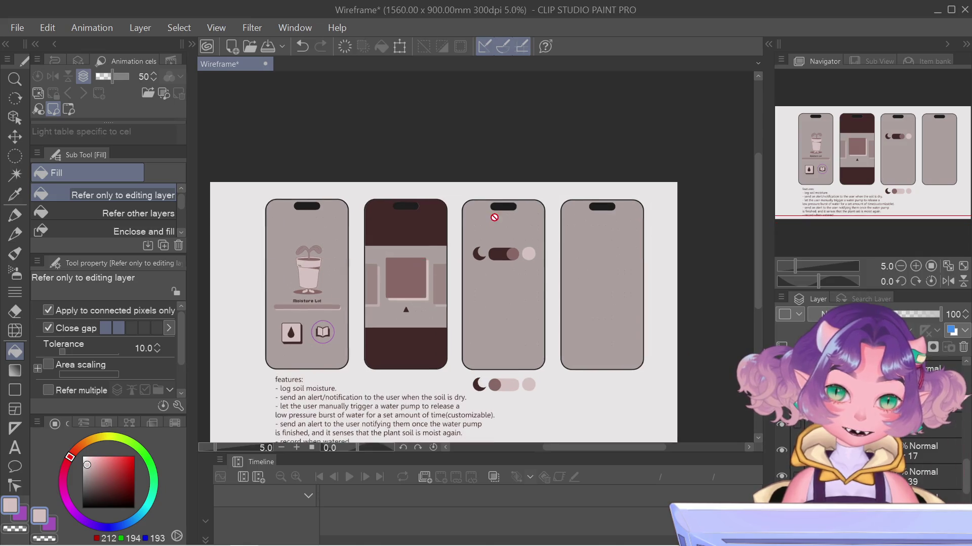
scroll(534, 236, "up", 2)
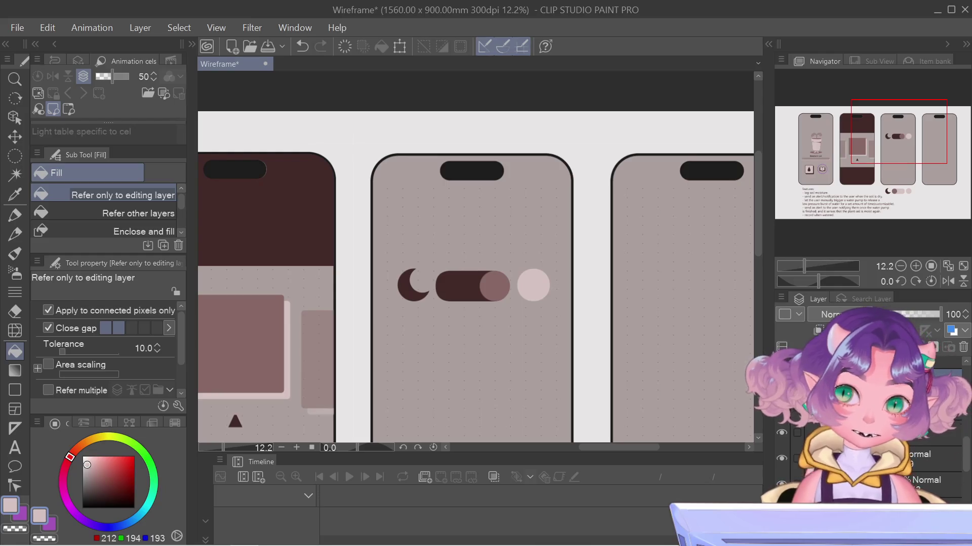
Unhide the night-mode toggle layer and back out of the pending transform prompts
left_click(782, 459)
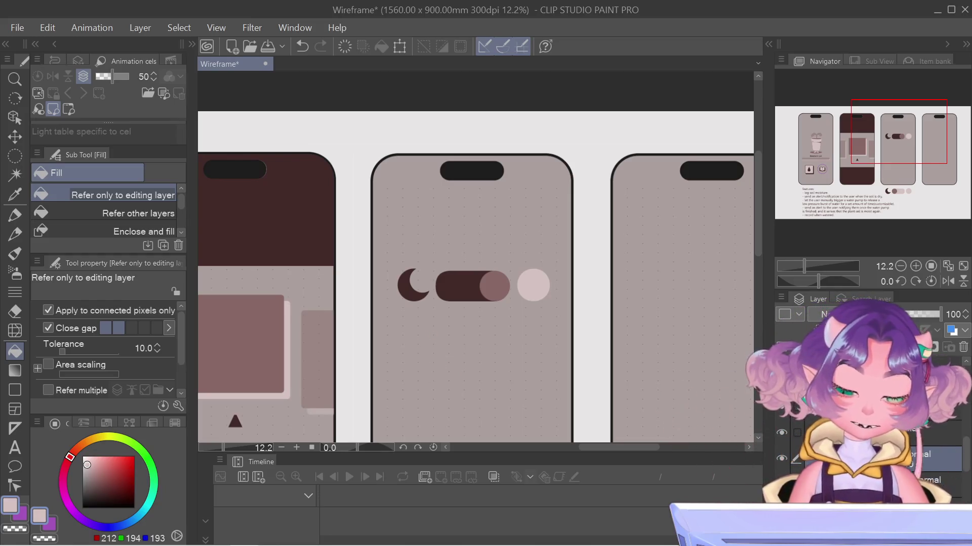
key("ctrl+t")
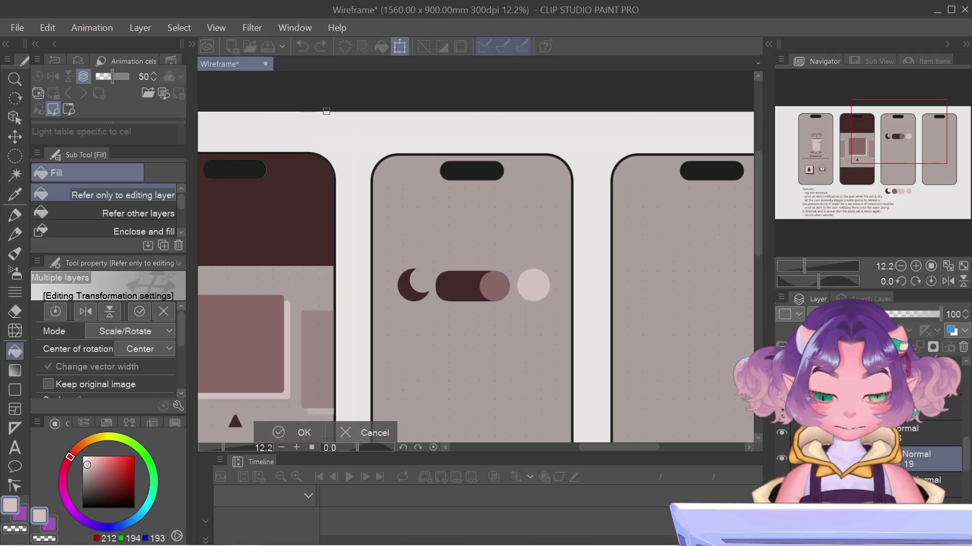
key("ctrl+s")
key("Escape")
key("ctrl+s")
key("Return")
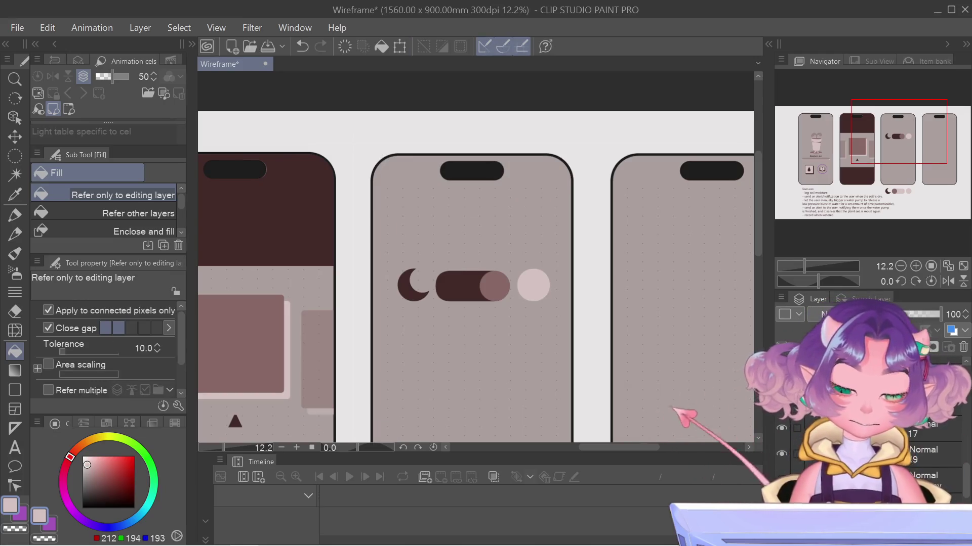
key("ctrl+t")
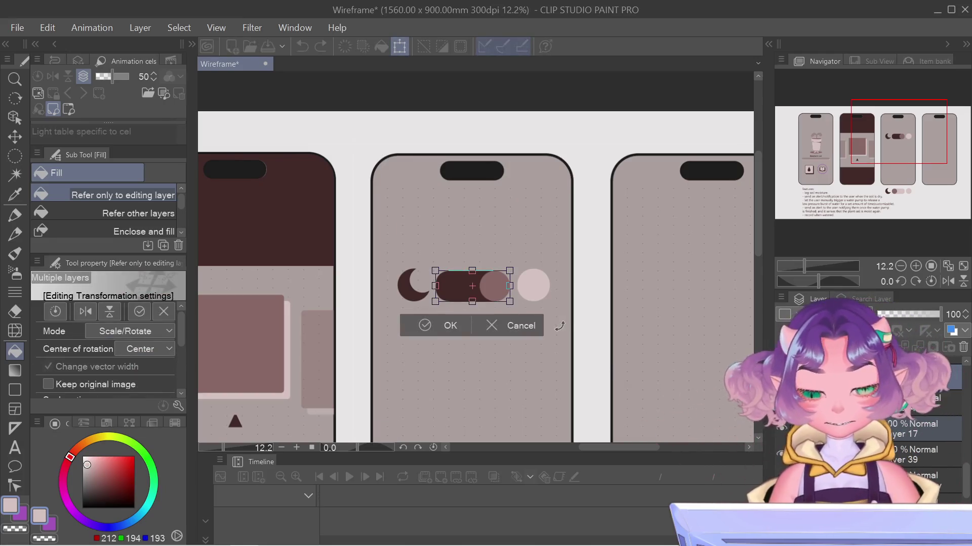
key("Return")
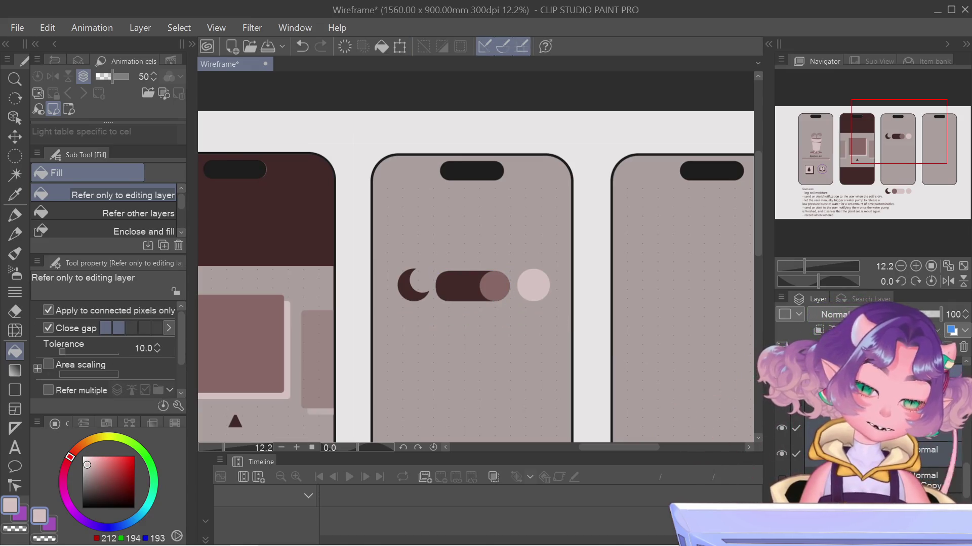
Shrink the night-mode toggle, shift it slightly higher, and add a new empty layer
key("ctrl+t")
mouse_move(548, 284)
left_mouse_down()
mouse_move(492, 278)
mouse_move(509, 282)
left_mouse_up()
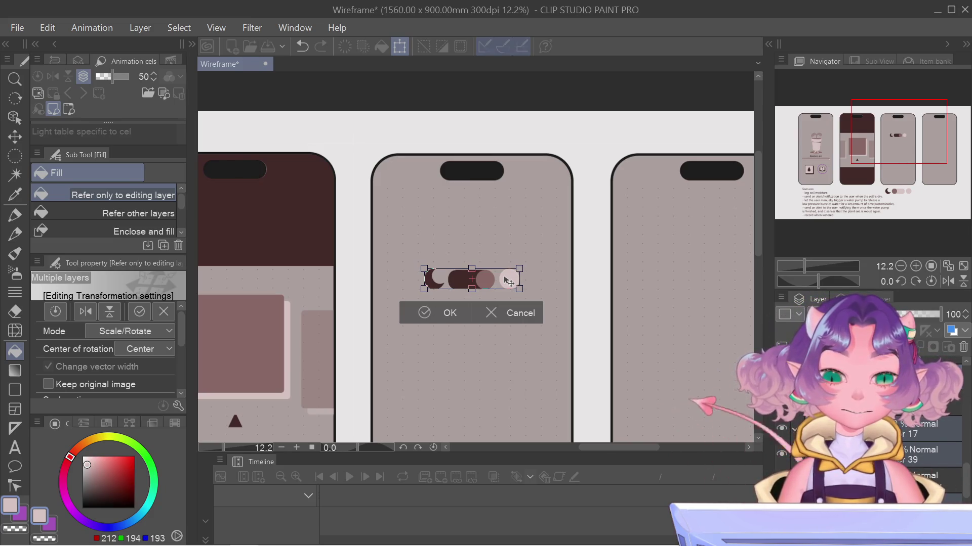
left_click_drag(503, 279, 501, 274)
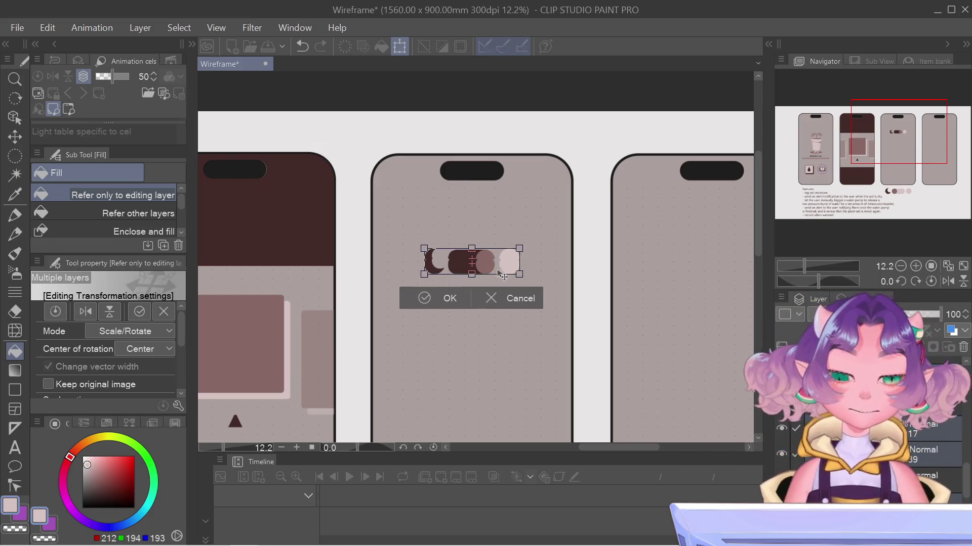
key("Return")
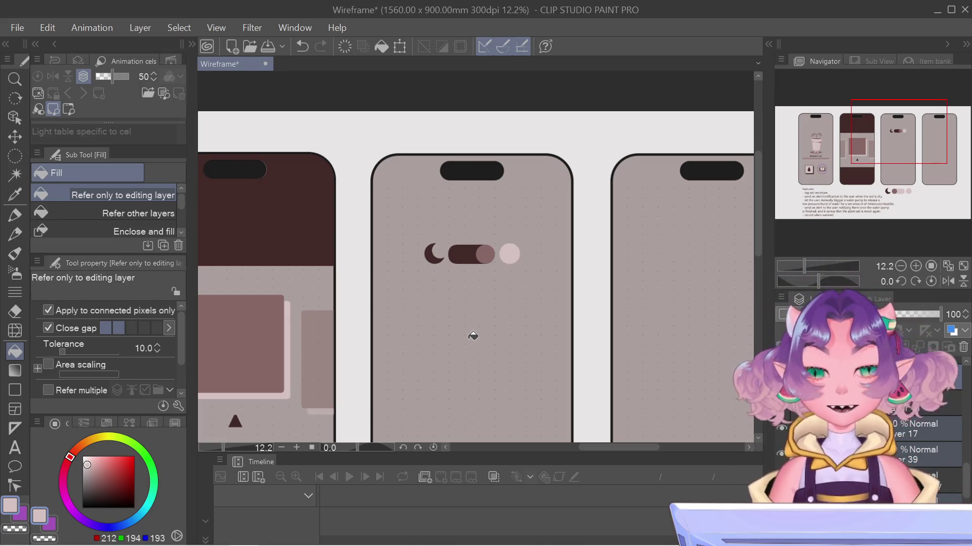
key("ctrl+shift+n")
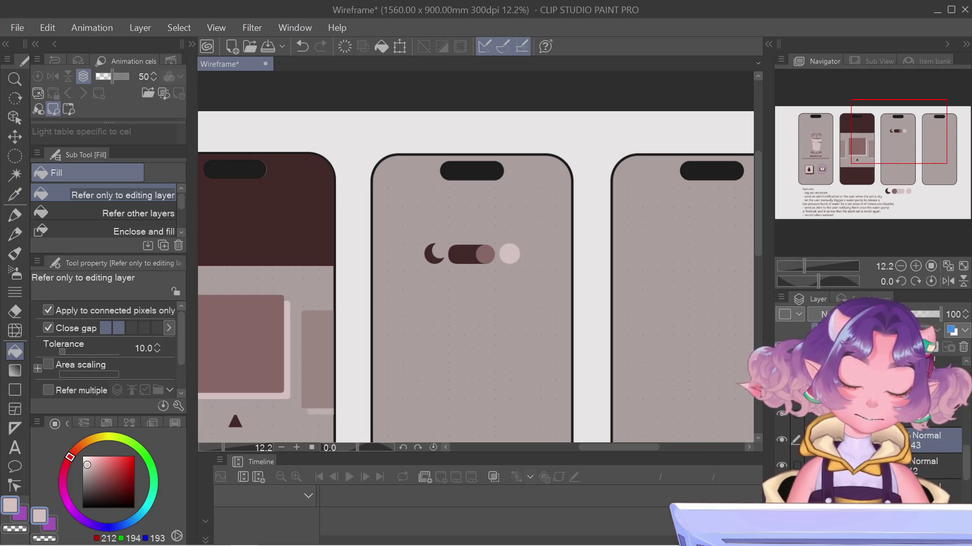
scroll(494, 327, "up", 1)
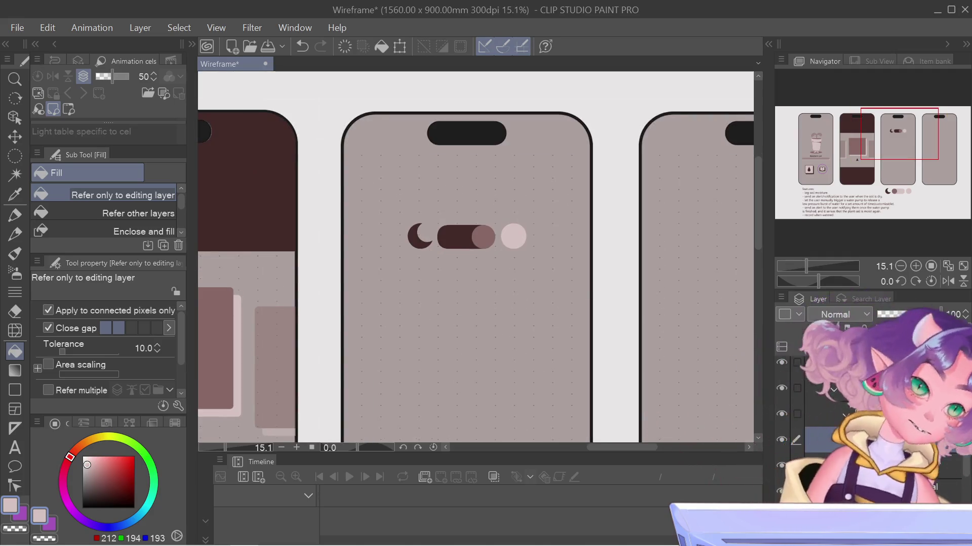
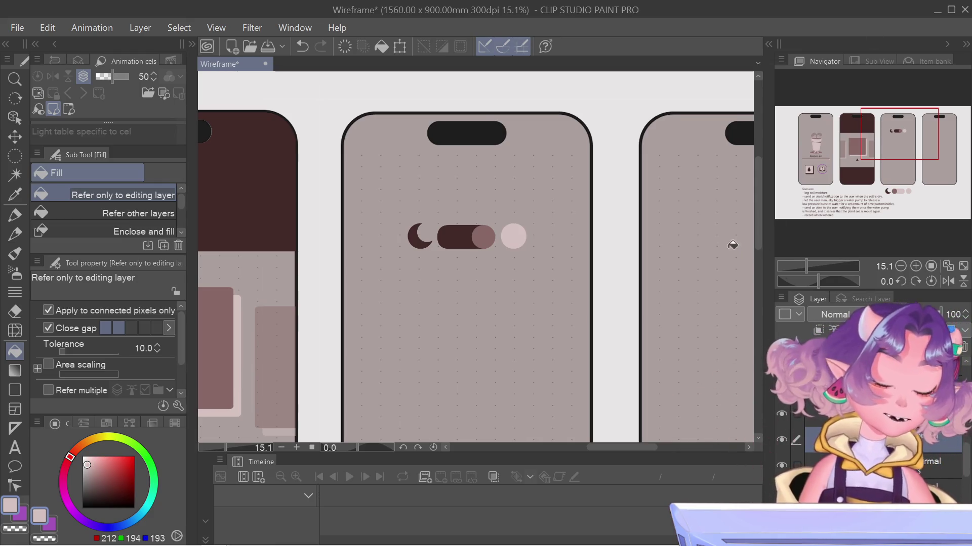
Zoom out to 6.2% and pan until all four phones and the features list are centred
mouse_move(911, 144)
left_mouse_down()
mouse_move(877, 144)
mouse_move(891, 147)
left_mouse_up()
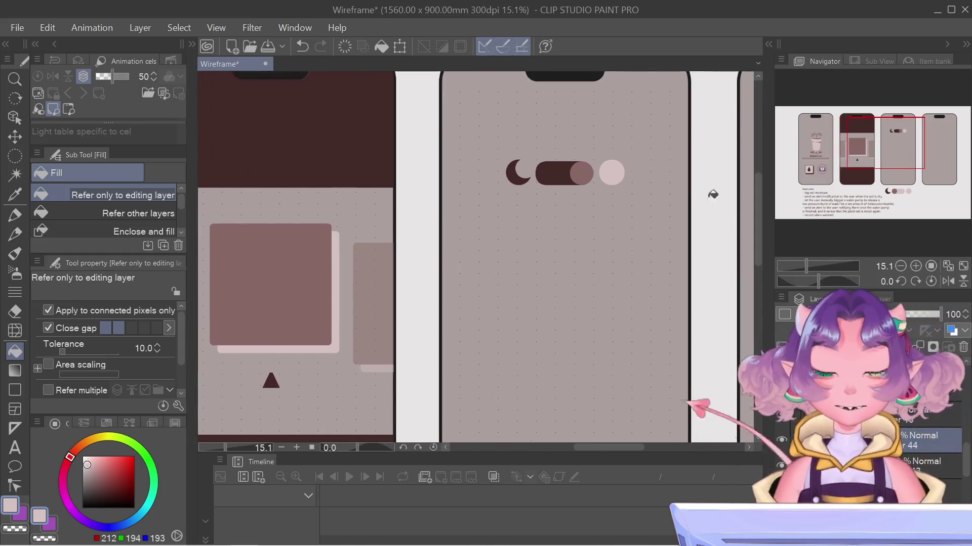
scroll(428, 251, "down", 4)
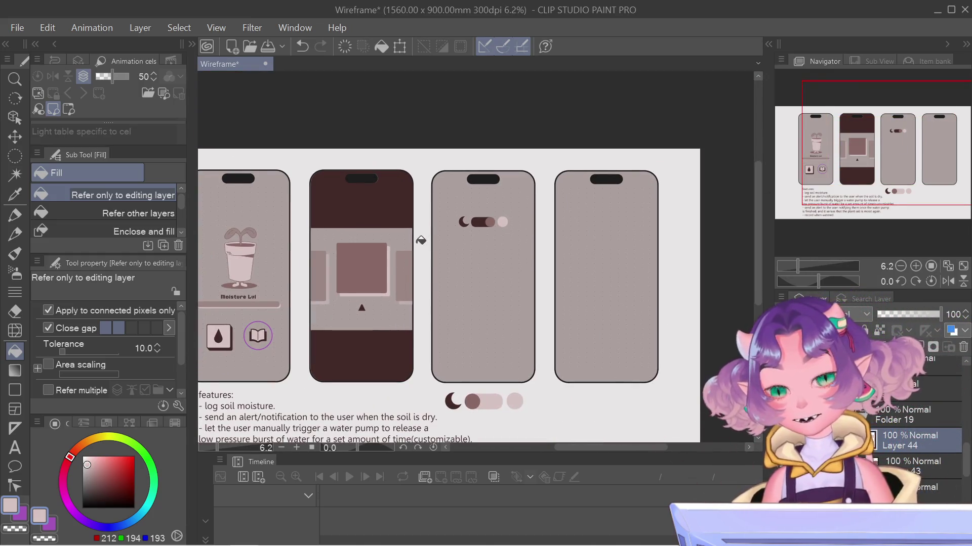
left_click_drag(854, 161, 799, 171)
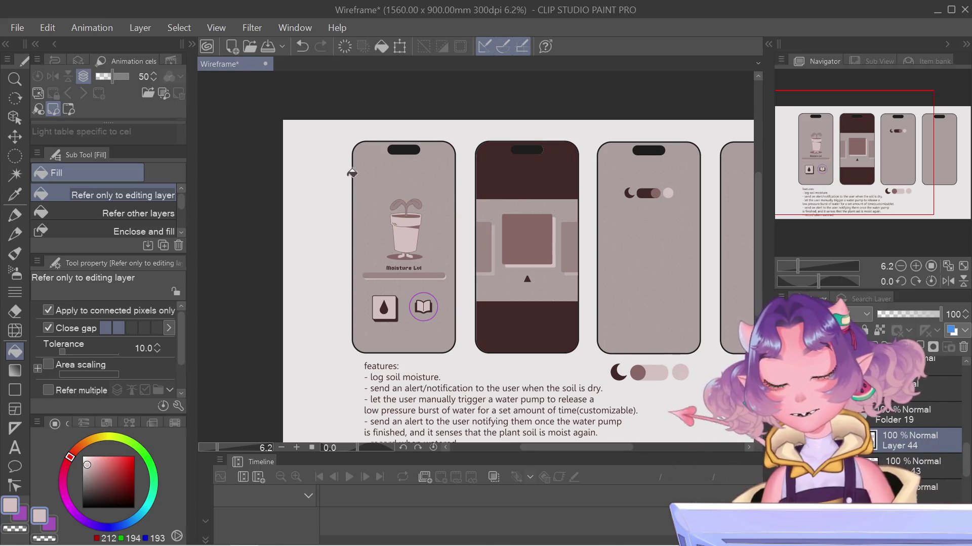
left_click_drag(830, 157, 870, 158)
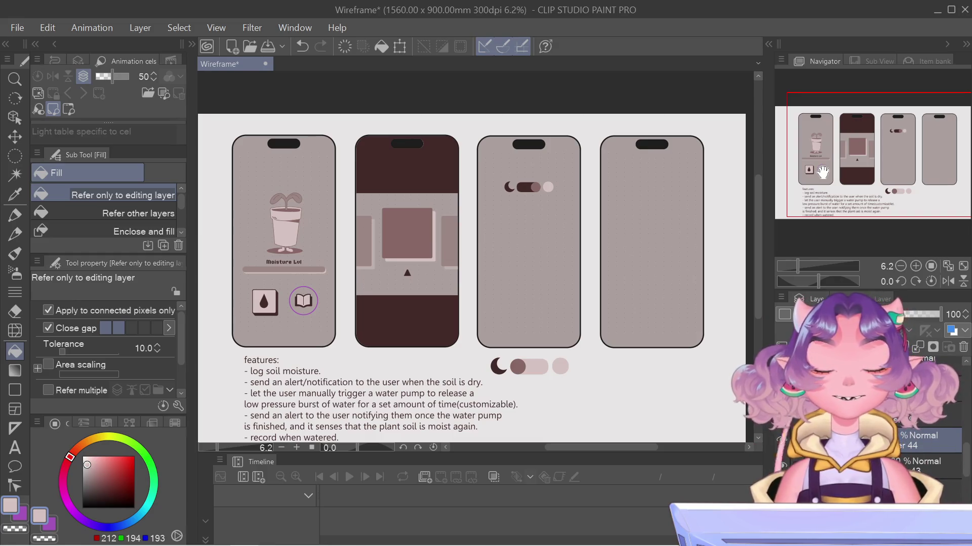
mouse_move(861, 162)
left_mouse_down()
mouse_move(889, 150)
mouse_move(878, 150)
left_mouse_up()
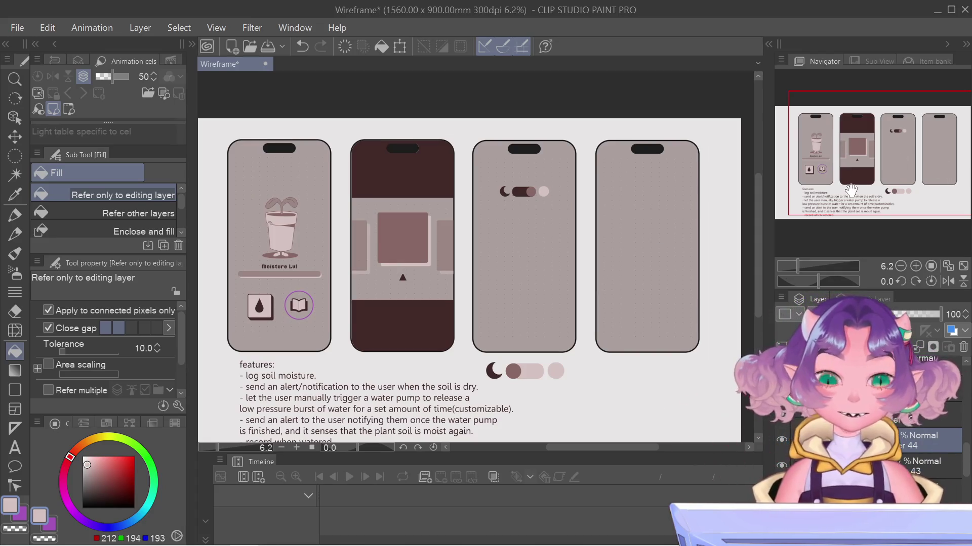
left_click_drag(845, 178, 844, 192)
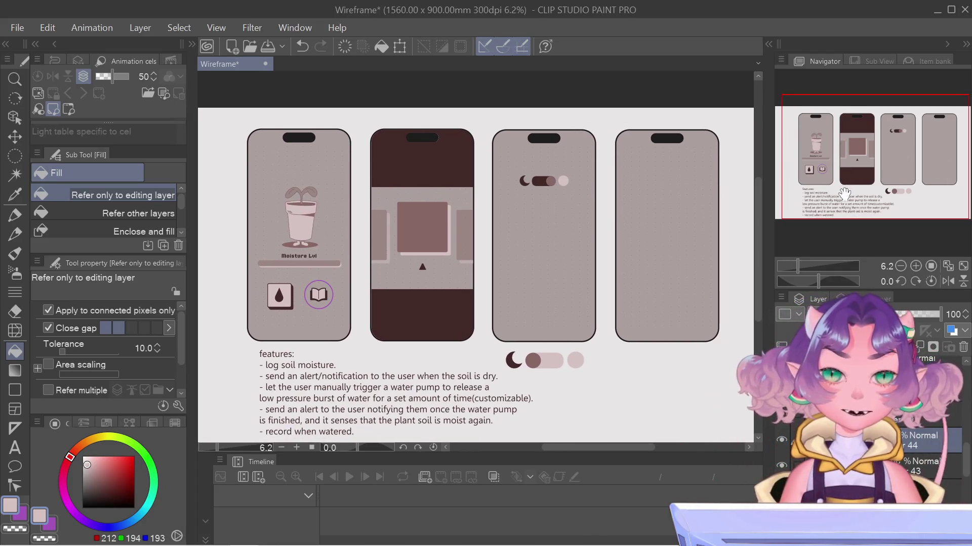
left_click_drag(845, 194, 834, 193)
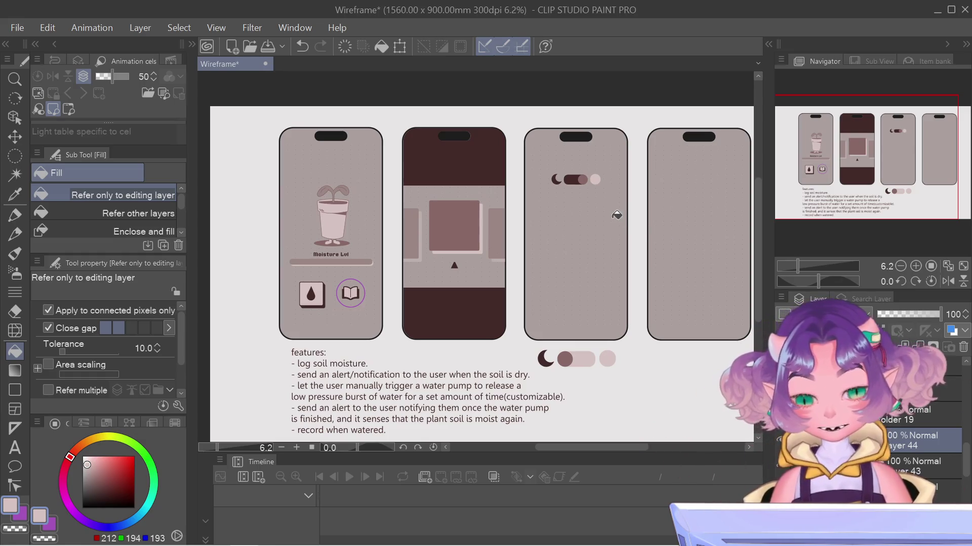
left_click_drag(845, 174, 853, 166)
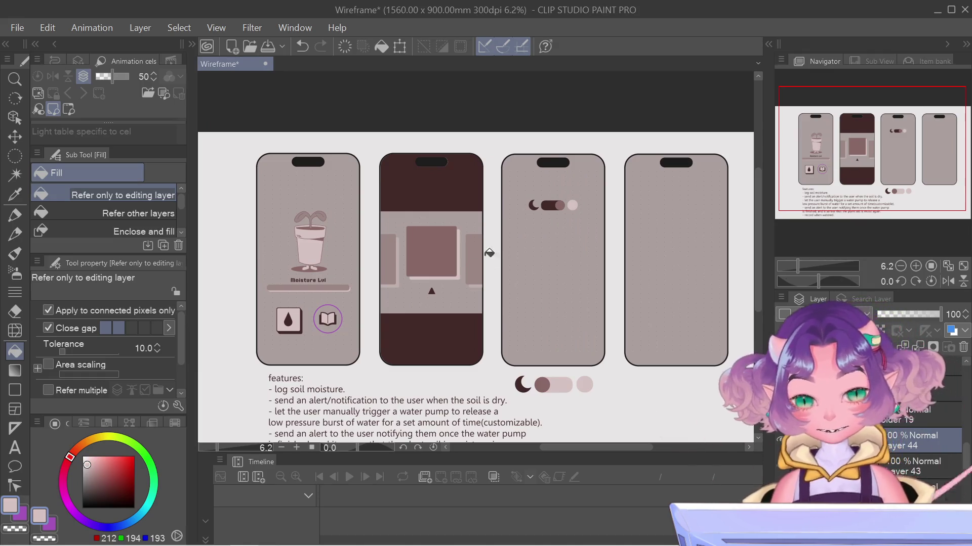
scroll(489, 253, "up", 5)
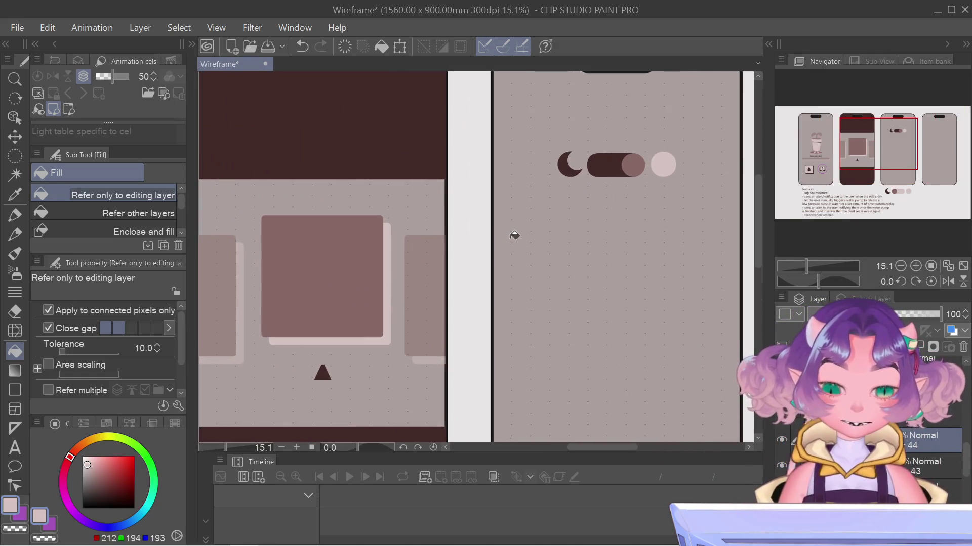
scroll(583, 187, "down", 1)
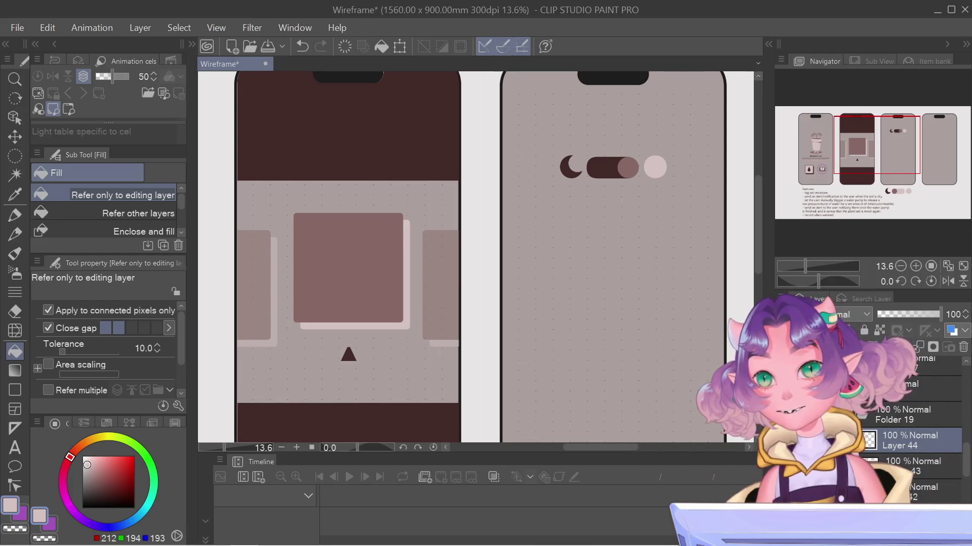
left_click_drag(887, 164, 879, 176)
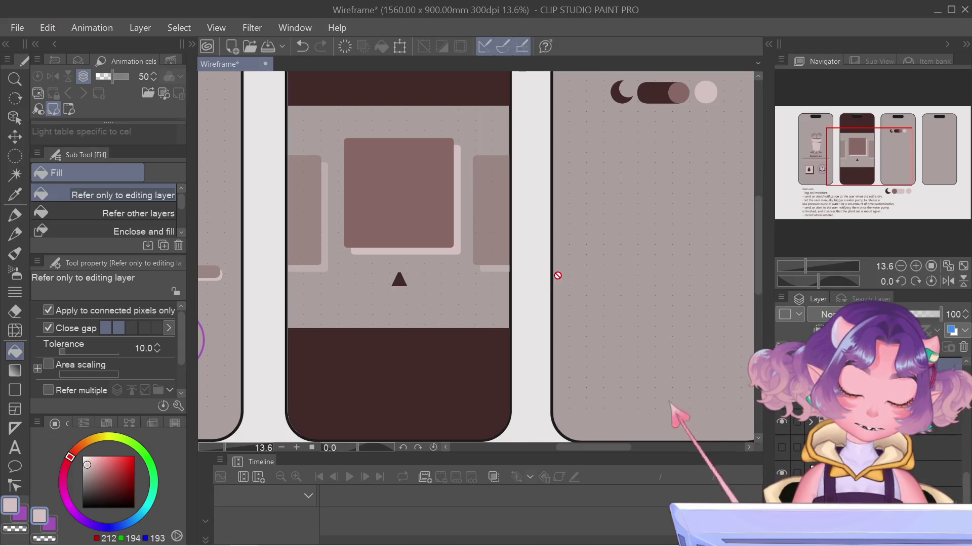
scroll(557, 275, "down", 3)
scroll(557, 275, "down", 3)
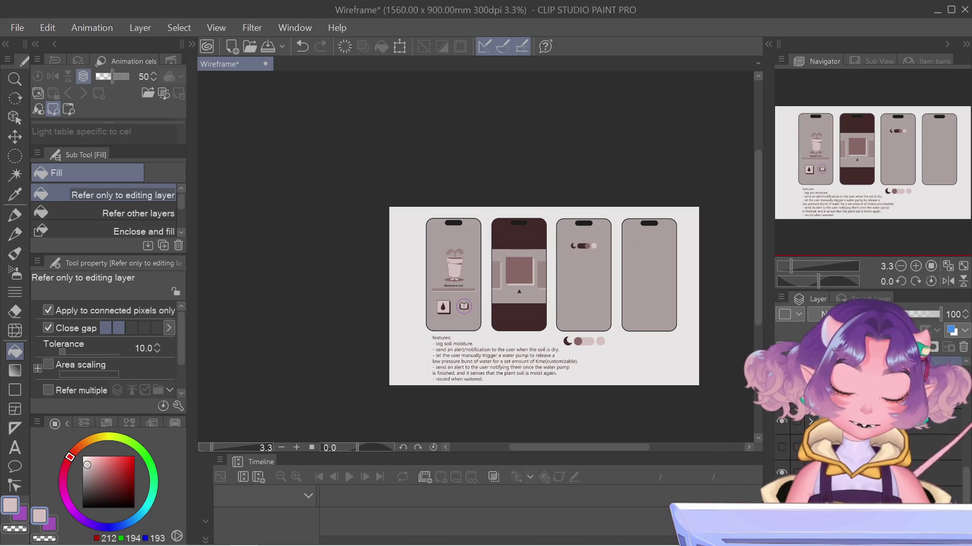
Hide the third phone's grey fill and toggle layers in the Layer palette
scroll(785, 419, "down", 2)
left_click_drag(784, 419, 788, 447)
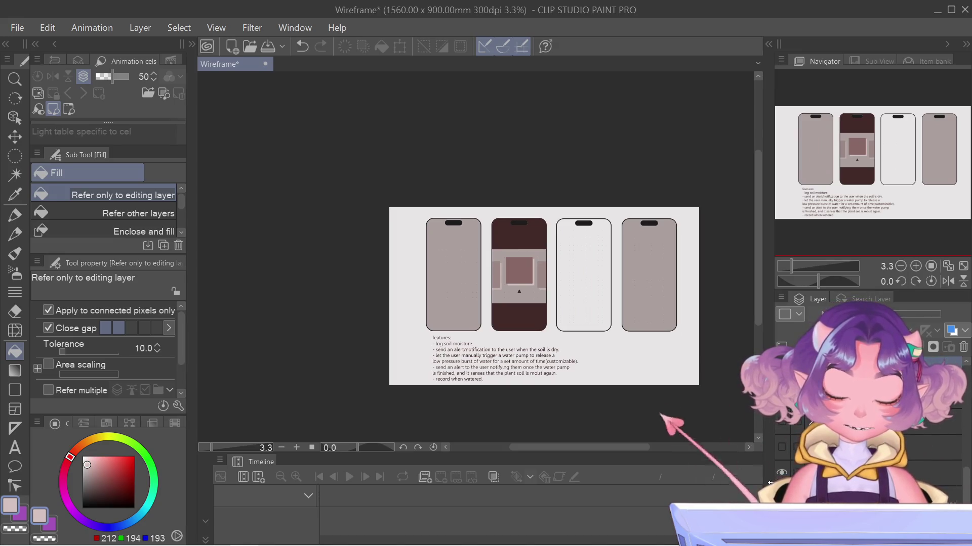
left_click(782, 476)
left_click(781, 475)
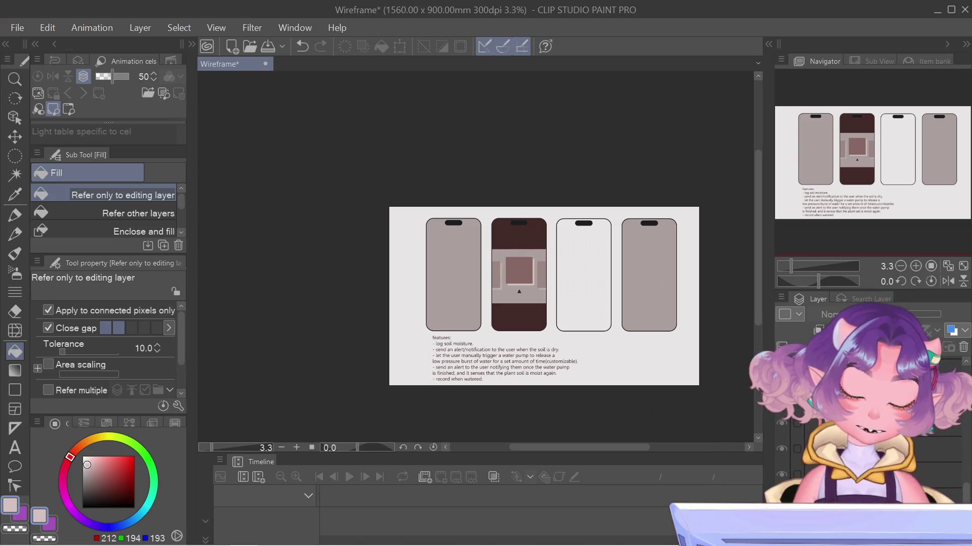
Compare the first phone's list-screen layer, leaving the plant-pot moisture screen visible
scroll(870, 445, "down", 1)
scroll(784, 436, "up", 1)
left_click(783, 436)
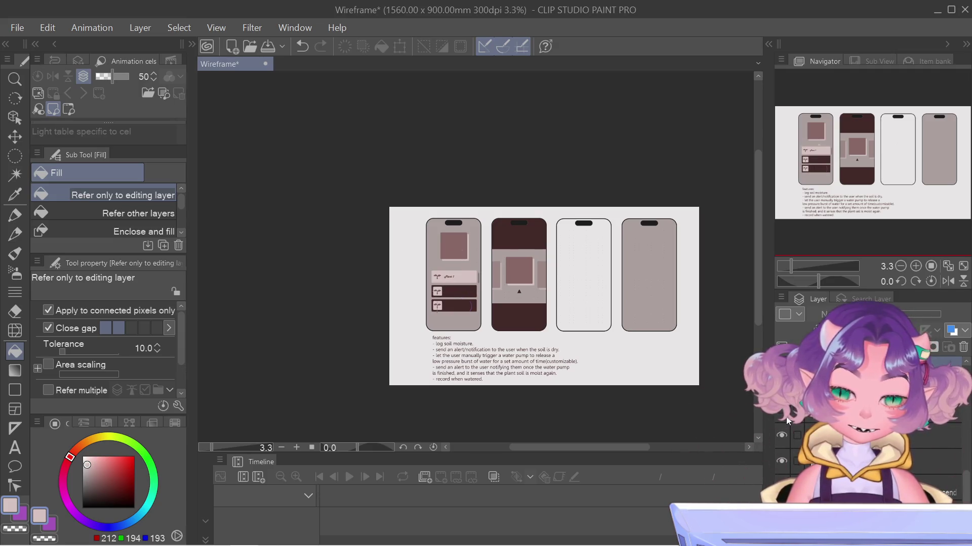
scroll(603, 282, "up", 5)
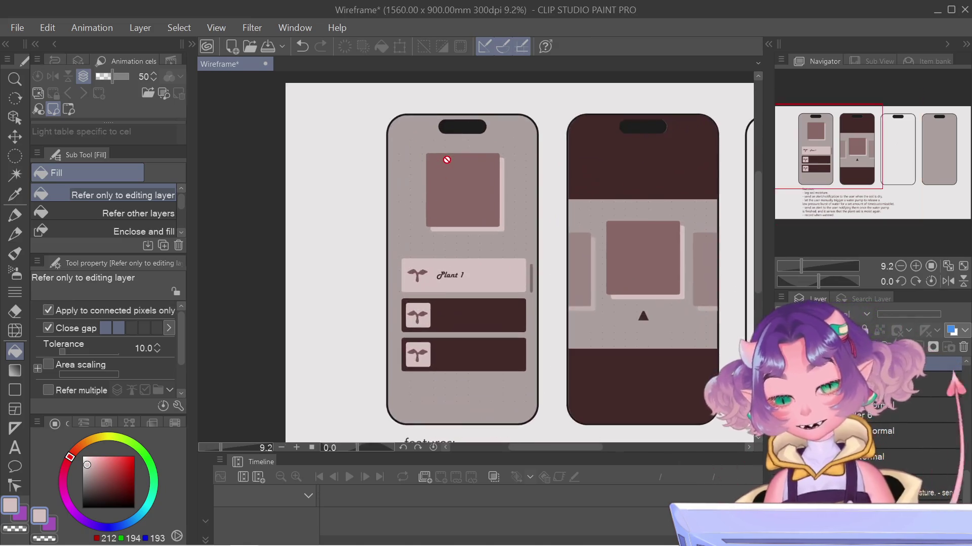
left_click(778, 443)
left_click(778, 442)
left_click(782, 436)
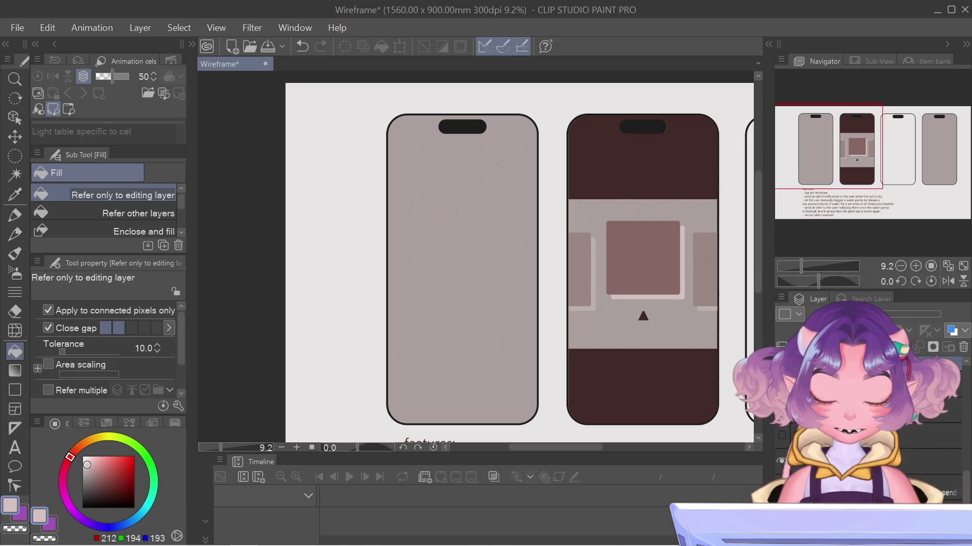
left_click(783, 411)
mouse_move(829, 147)
left_mouse_down()
mouse_move(873, 142)
mouse_move(844, 157)
left_mouse_up()
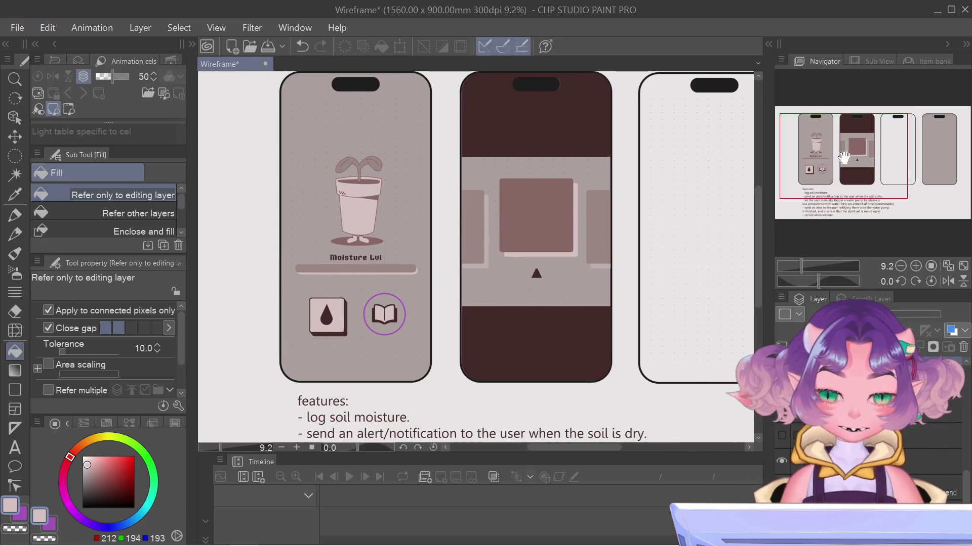
scroll(757, 434, "up", 1)
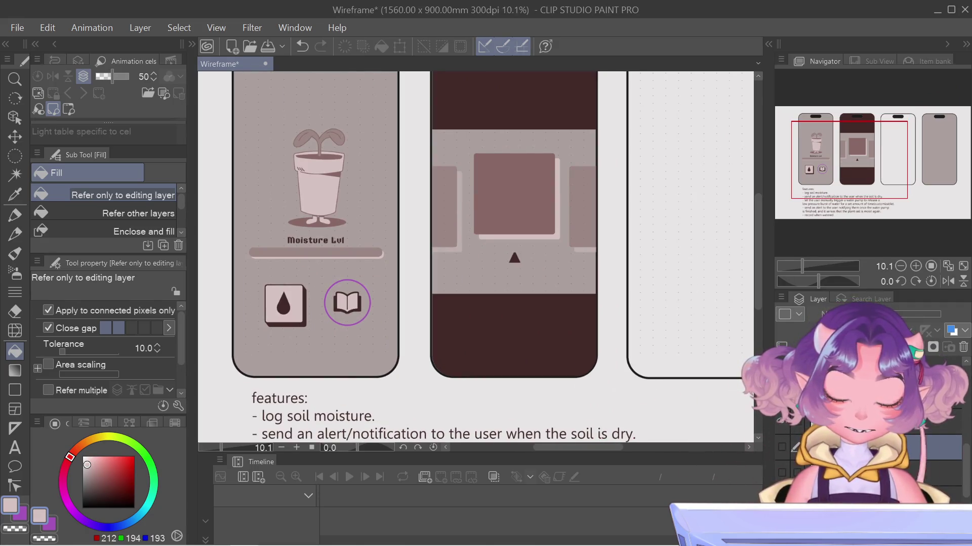
left_click_drag(853, 150, 900, 141)
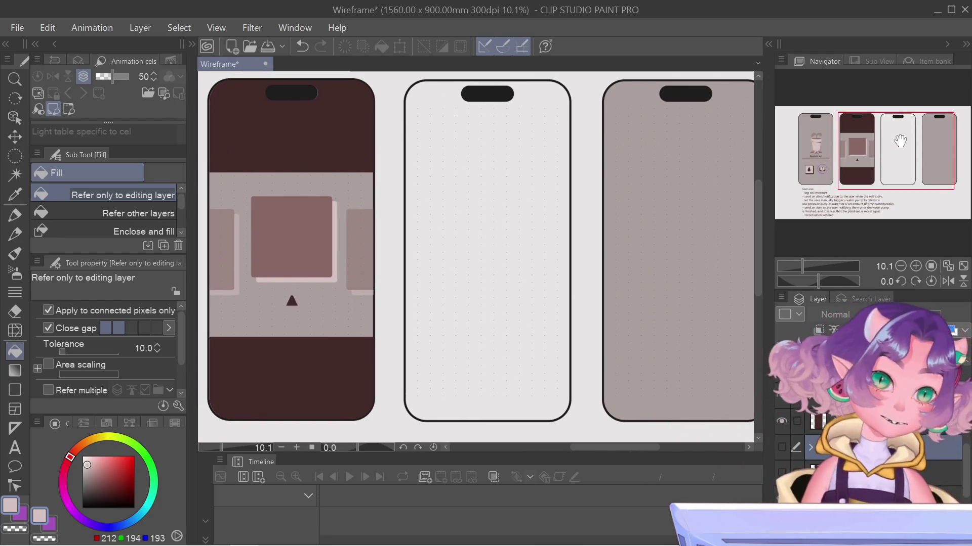
Nudge the canvas and zoom out to 6.2% to show all four phones and the features list
left_click_drag(900, 142, 901, 140)
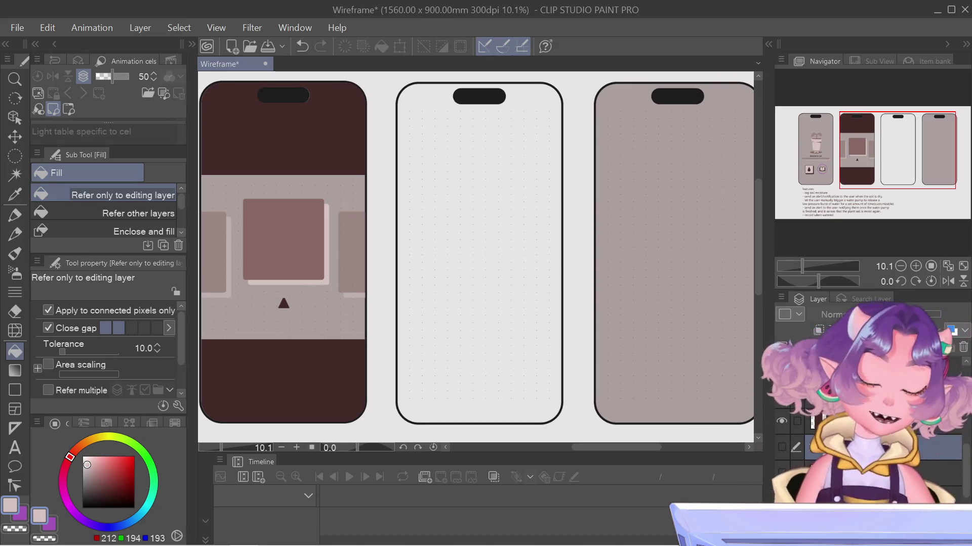
scroll(671, 184, "down", 2)
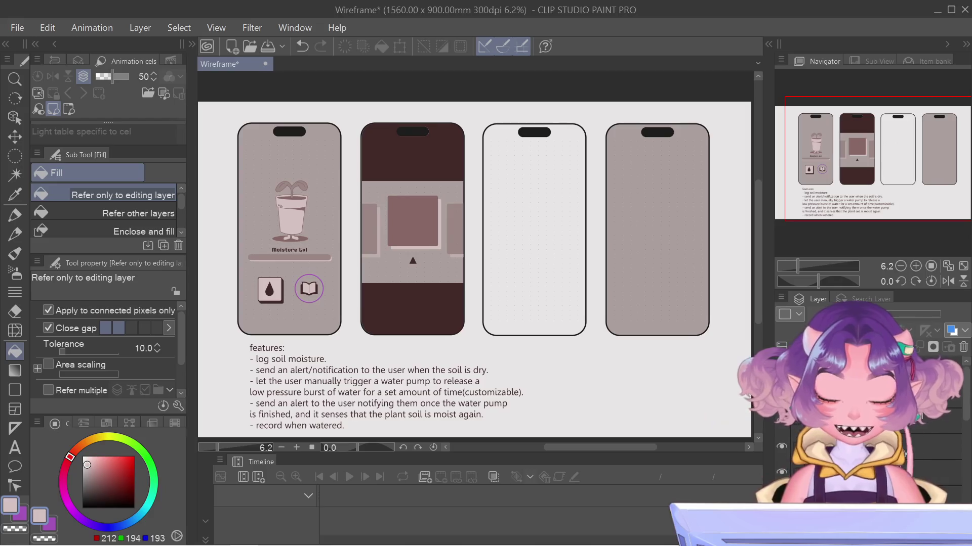
Toggle the second phone's panel layer visibility to compare it
left_click(782, 448)
left_click(782, 448)
left_click(781, 449)
left_click(782, 448)
left_click(782, 449)
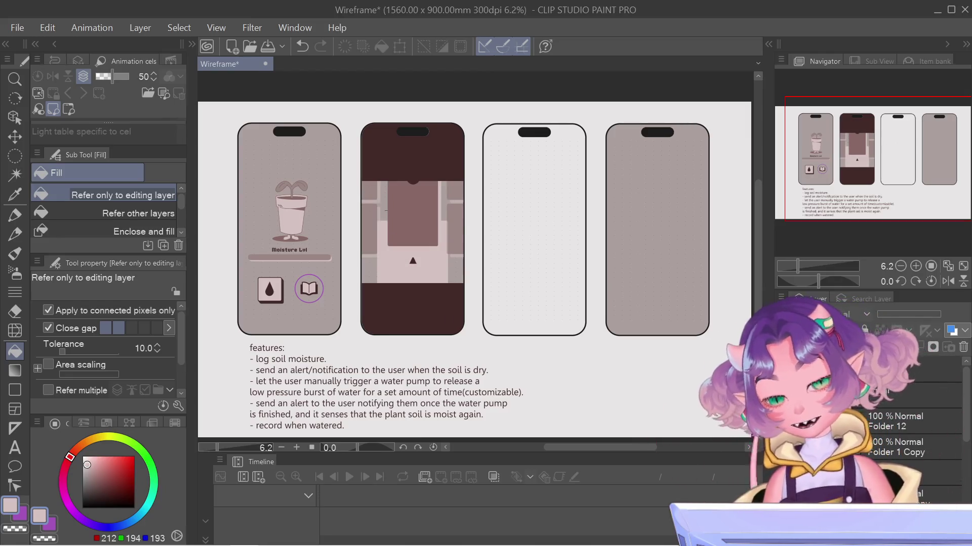
left_click(781, 447)
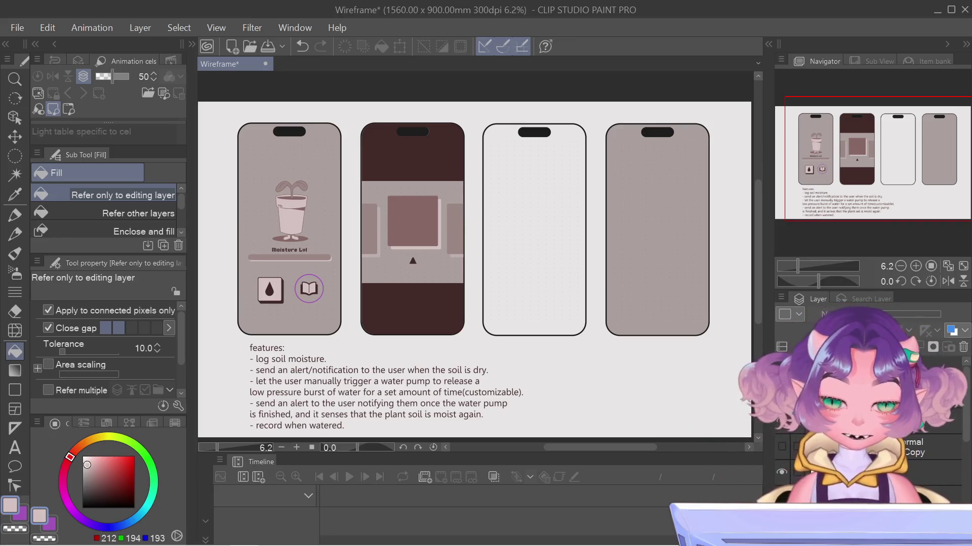
Restore the third phone's content layer with its grey fill, undoing an accidental delete
left_click(786, 485)
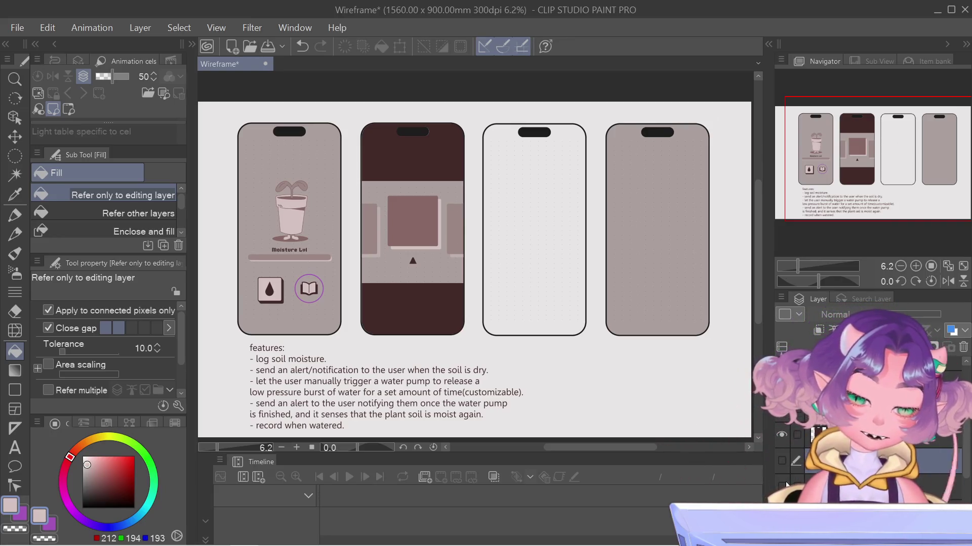
key("Delete")
key("ctrl+z")
left_click(783, 460)
left_click(782, 460)
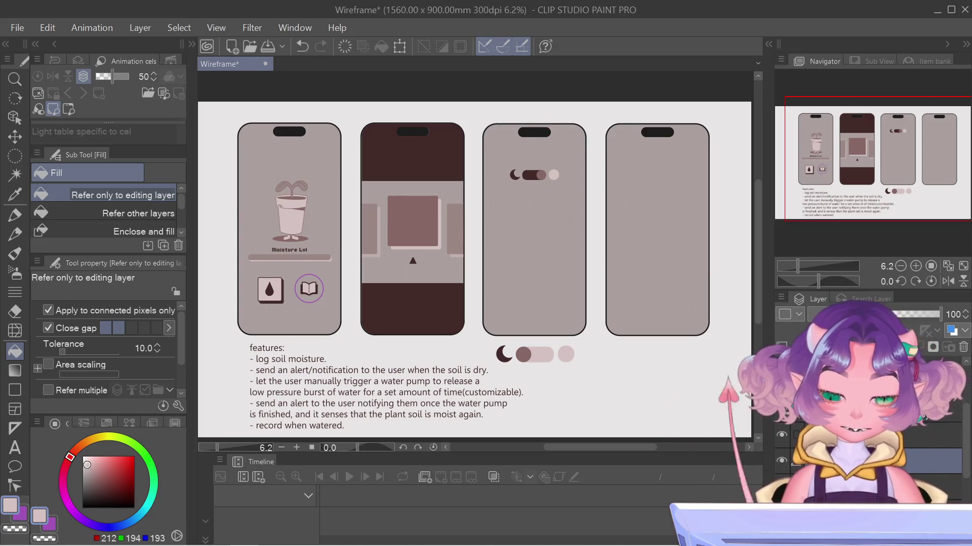
key("ctrl+z")
key("ctrl+y")
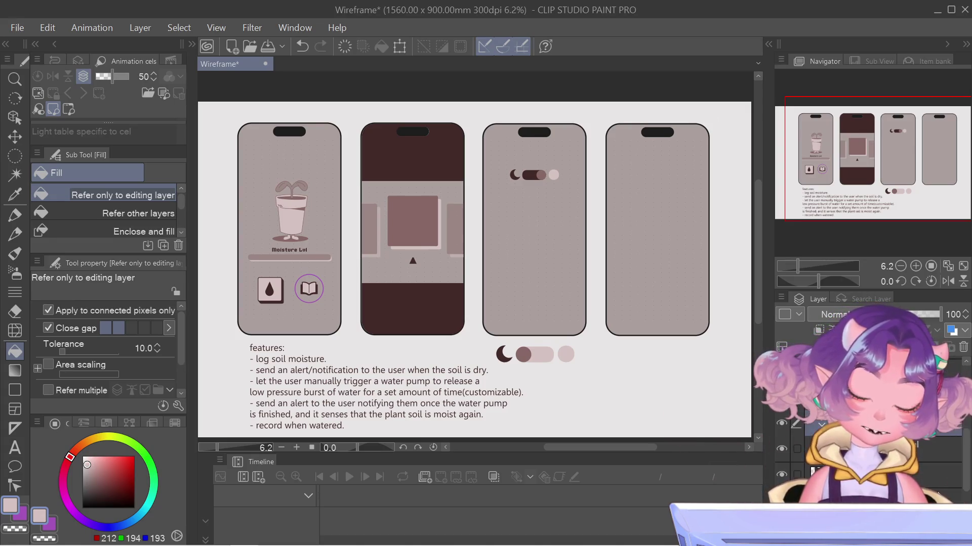
Turn the third phone's moon toggle layer back on and zoom in
left_click(783, 452)
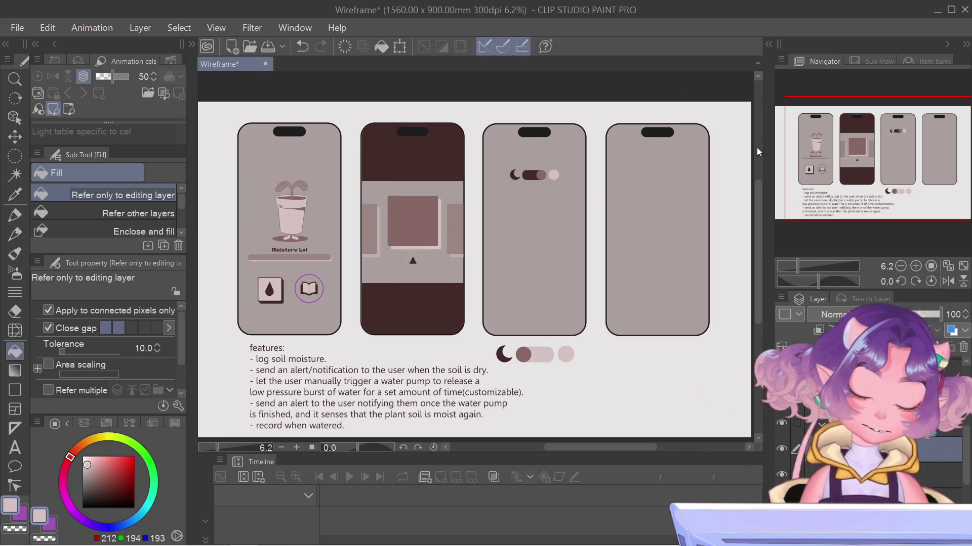
scroll(542, 104, "up", 2)
scroll(494, 269, "up", 2)
scroll(273, 169, "up", 2)
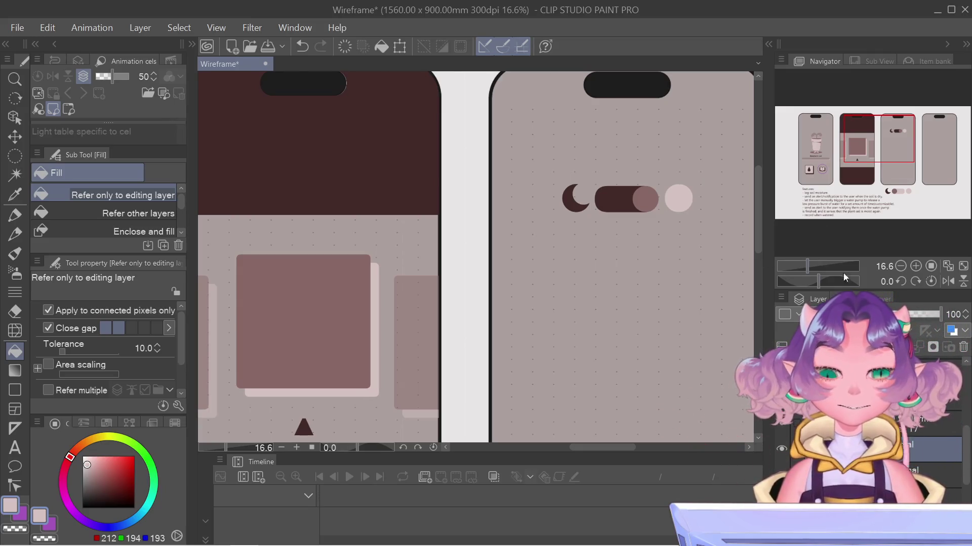
Draw a purple rounded rectangle below the moon toggle on the third phone
left_click_drag(852, 157, 857, 157)
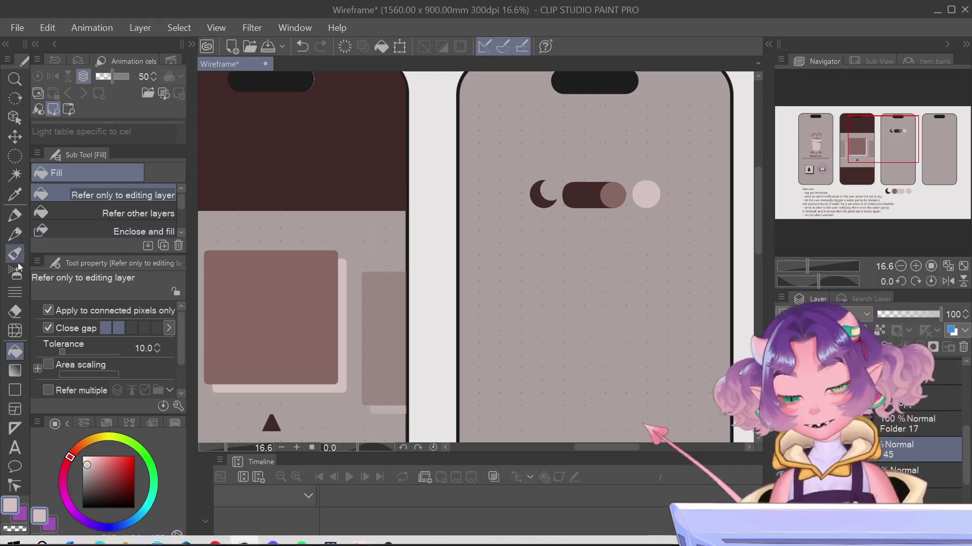
left_click(14, 390)
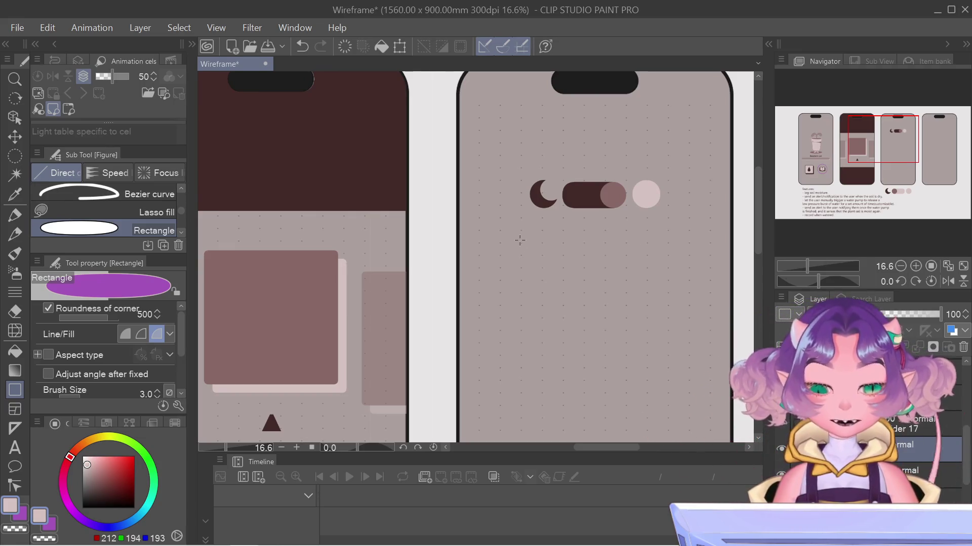
key("ctrl+z")
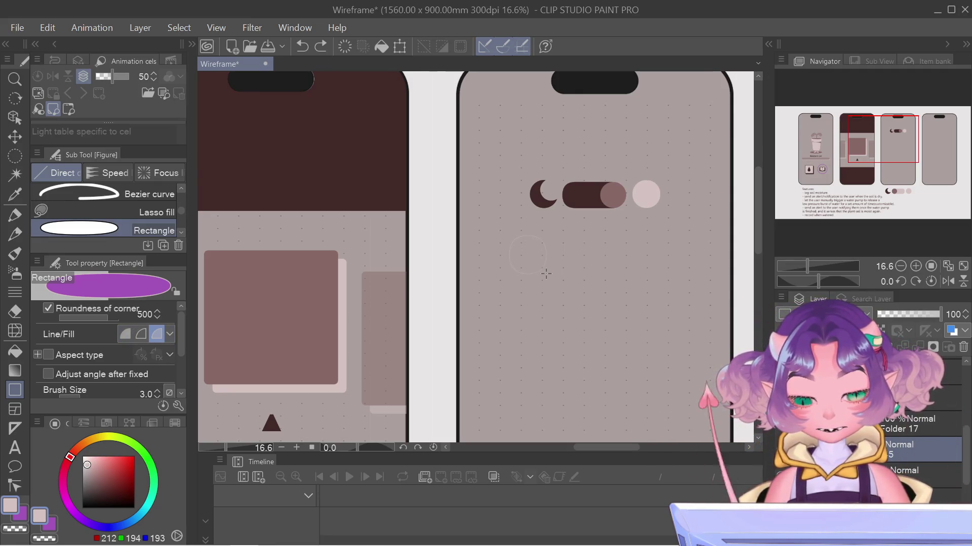
left_click_drag(510, 236, 545, 273)
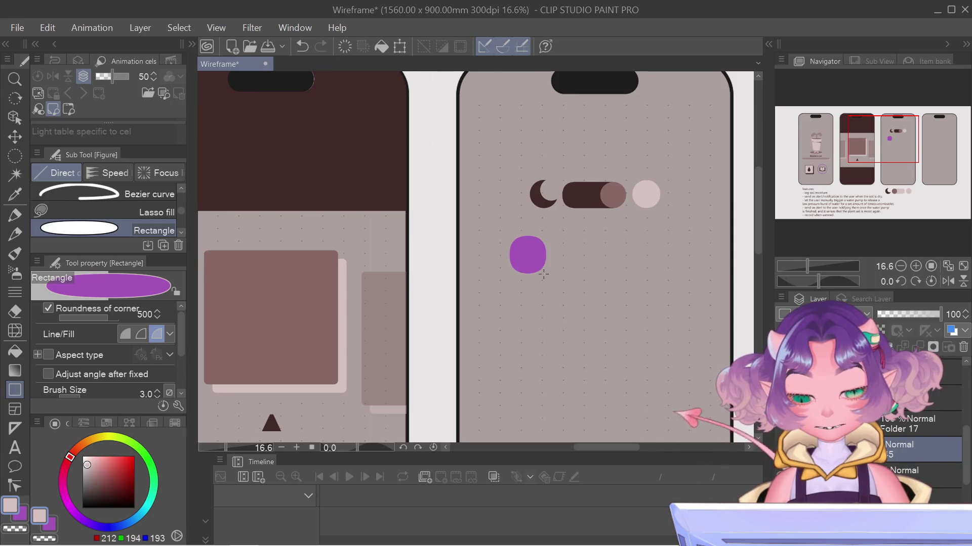
Rotate the purple shape slightly with Ctrl+T and confirm
key("ctrl+t")
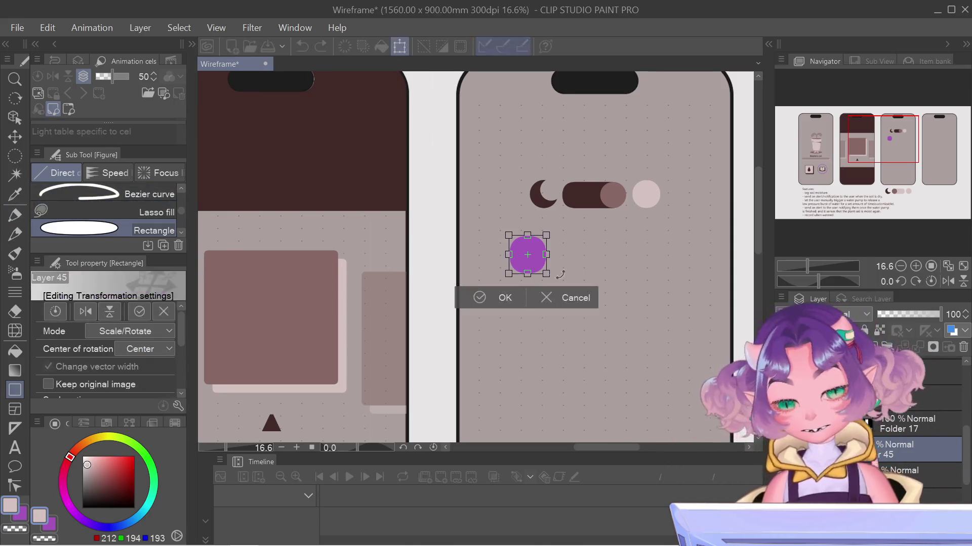
key("Return")
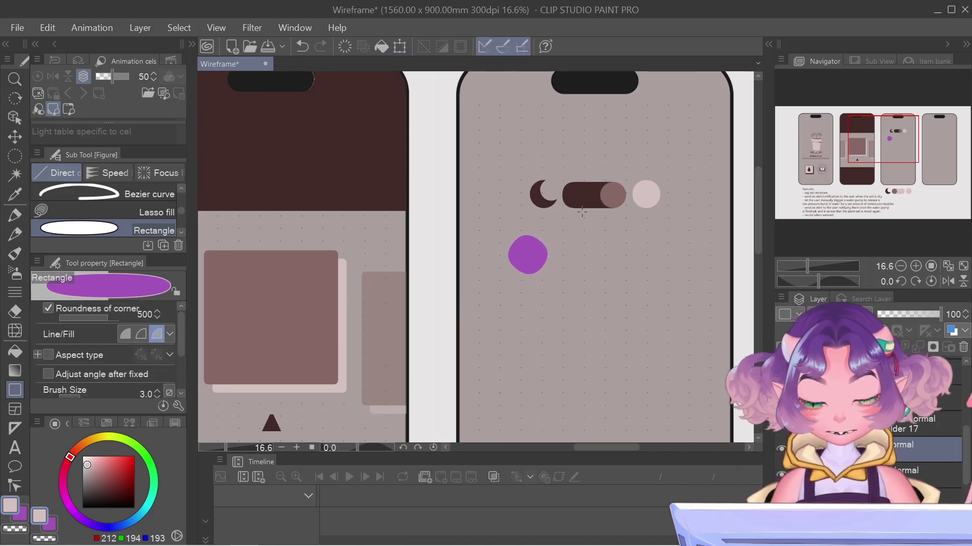
key("ctrl+t")
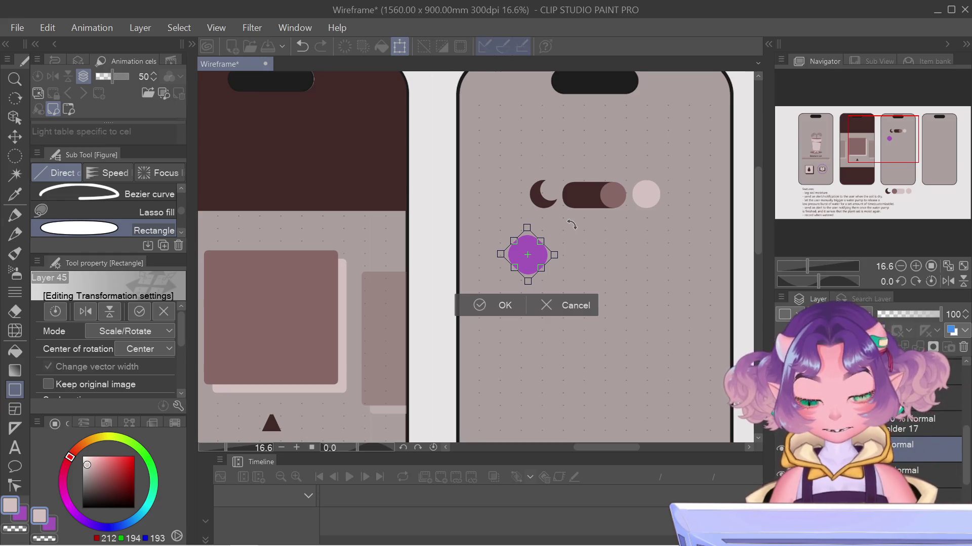
key("Return")
scroll(512, 228, "up", 1)
left_click(15, 156)
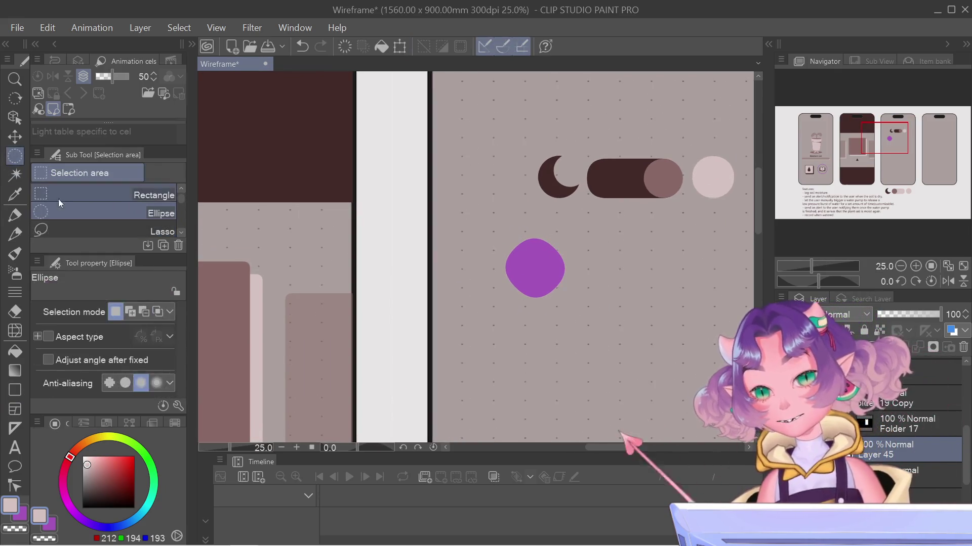
Delete the right half of the purple blob and deselect, leaving a semicircle
left_click_drag(518, 217, 588, 302)
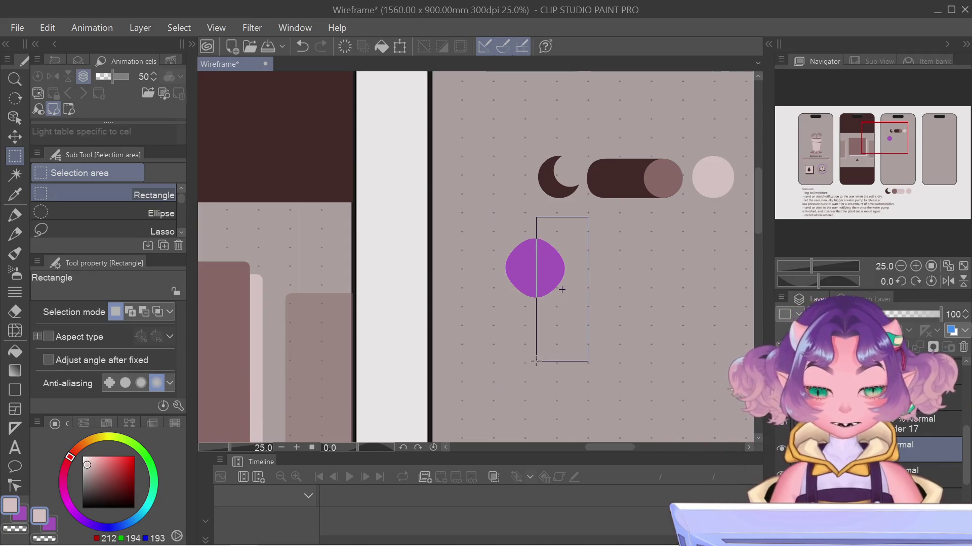
left_click_drag(510, 345, 537, 361)
key("Delete")
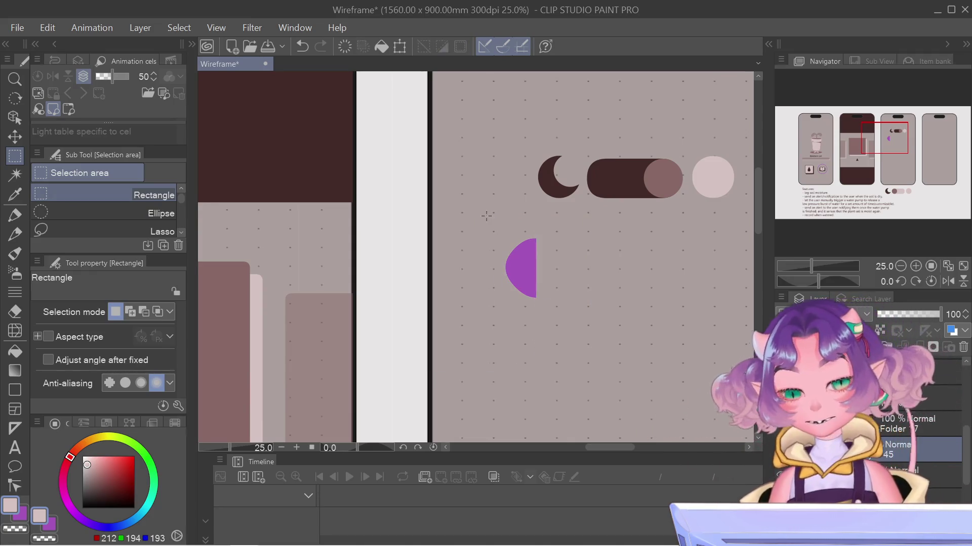
key("ctrl+z")
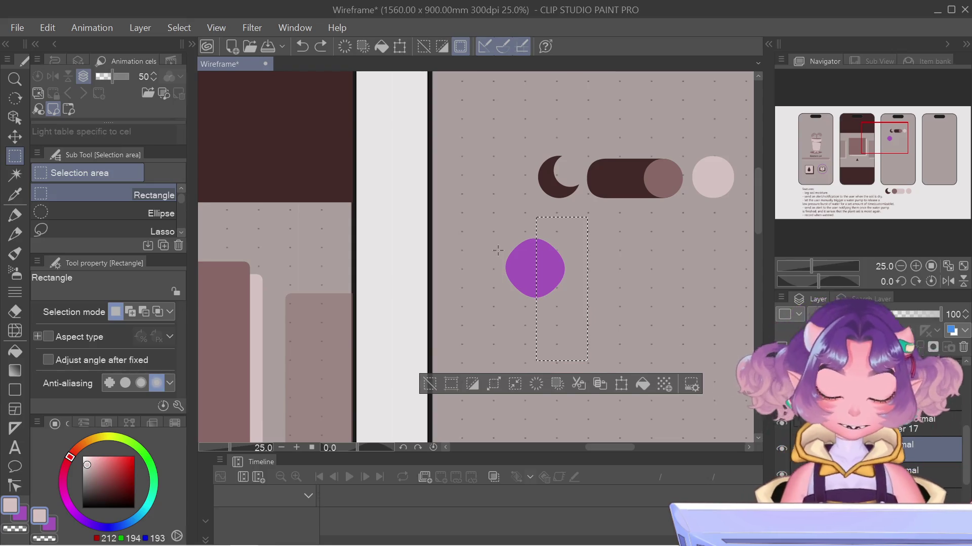
key("ctrl+y")
key("ctrl+d")
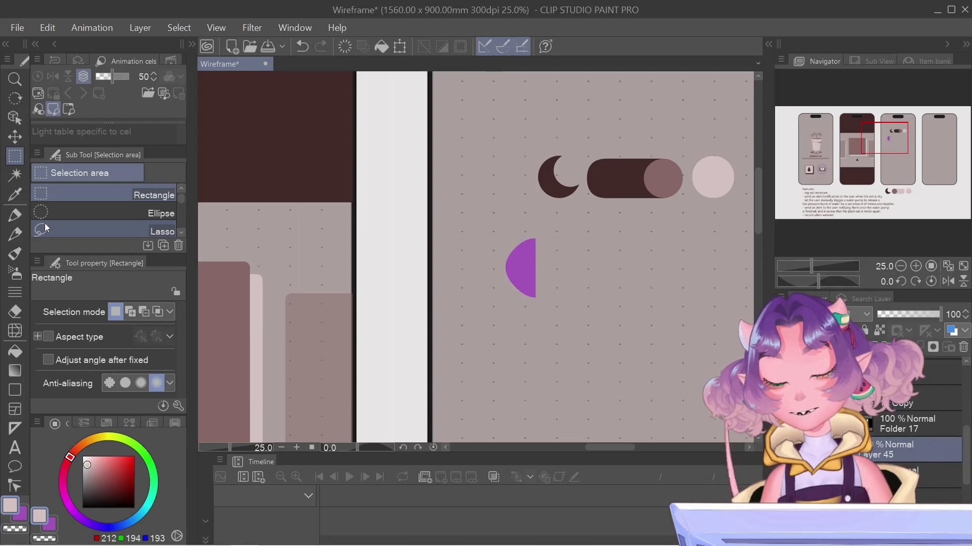
Set the rounded-rectangle corner roundness to 25 and undo away the purple blob
left_click(14, 392)
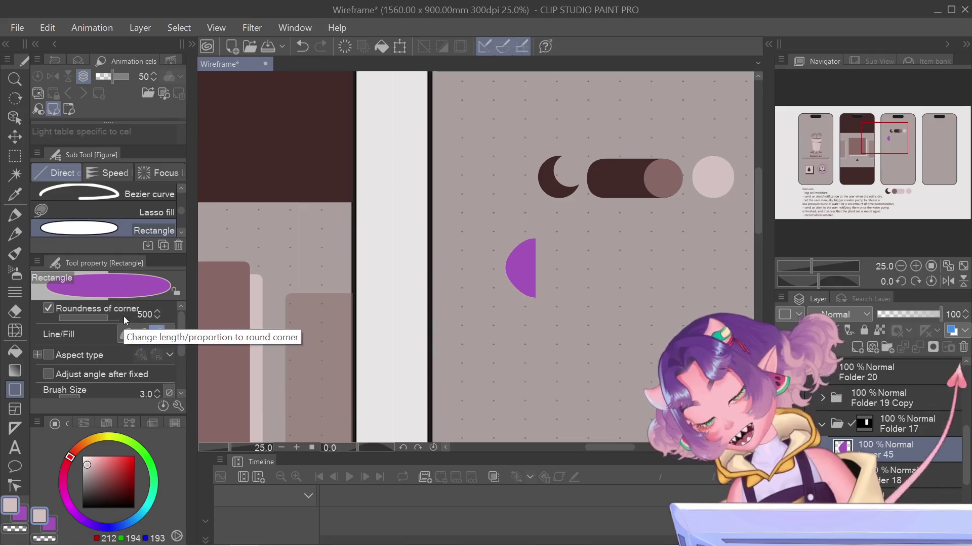
left_click(141, 314)
type("25")
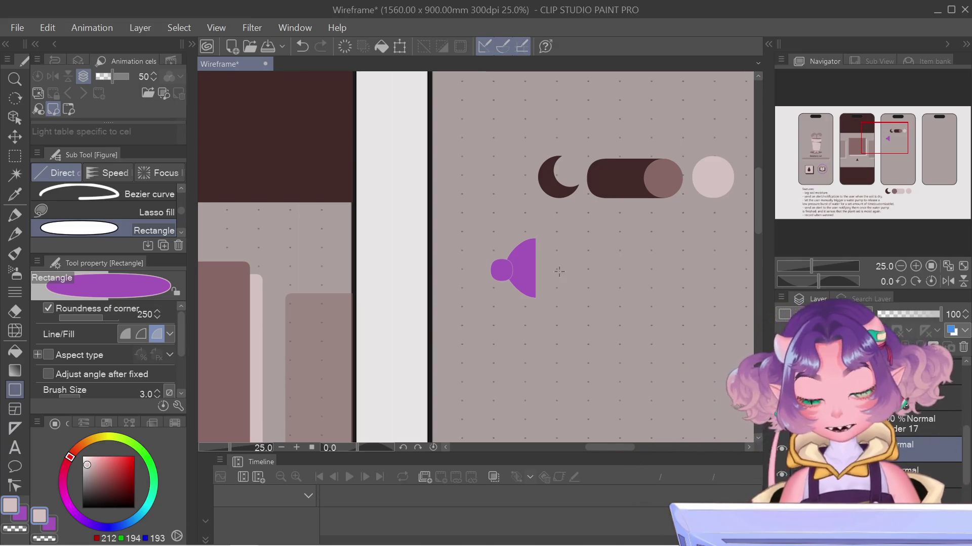
key("ctrl+z")
key("ctrl+y")
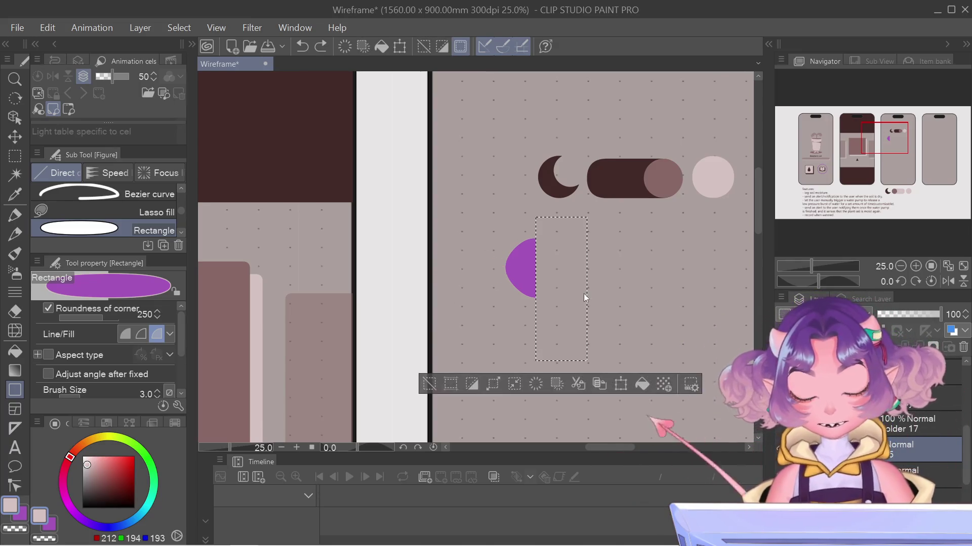
key("ctrl+y")
key("ctrl+y")
key("ctrl+z")
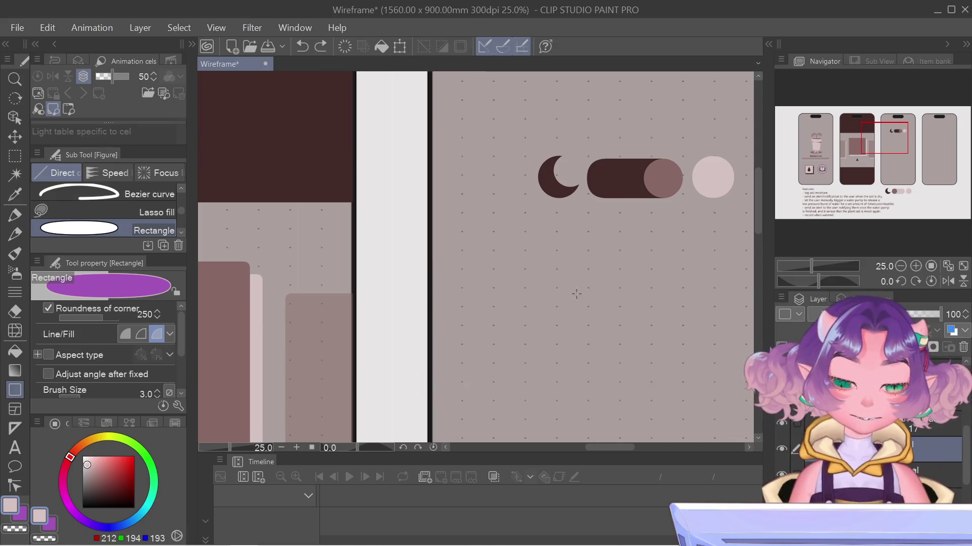
Draw a small purple rounded square under the moon and a larger one to its right
left_click_drag(514, 245, 553, 284)
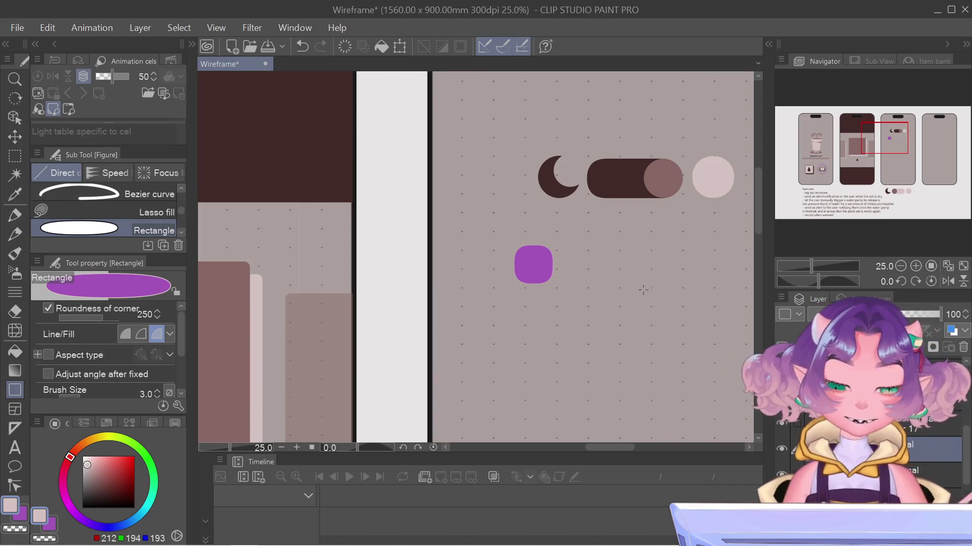
left_click_drag(694, 350, 695, 346)
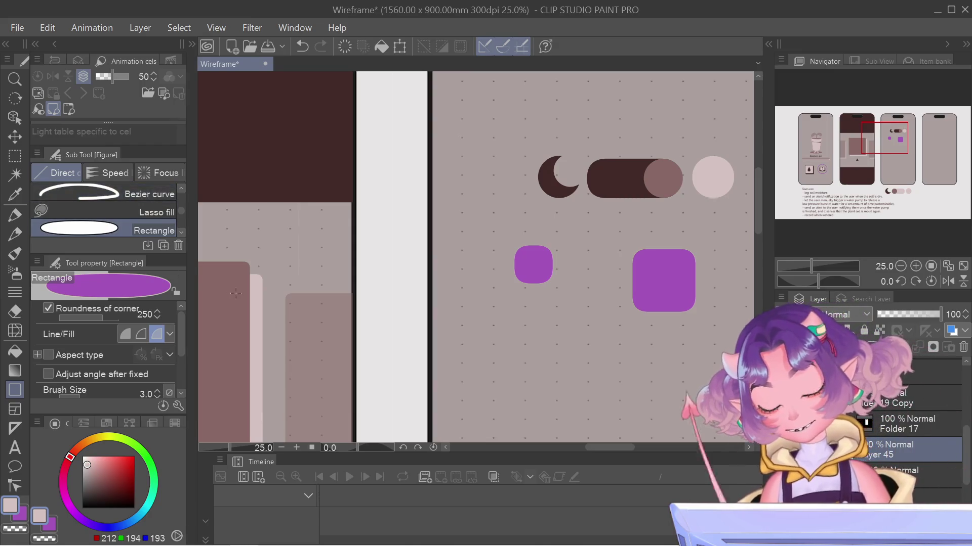
key("m")
mouse_move(710, 329)
left_mouse_down()
mouse_move(604, 225)
mouse_move(621, 231)
left_mouse_up()
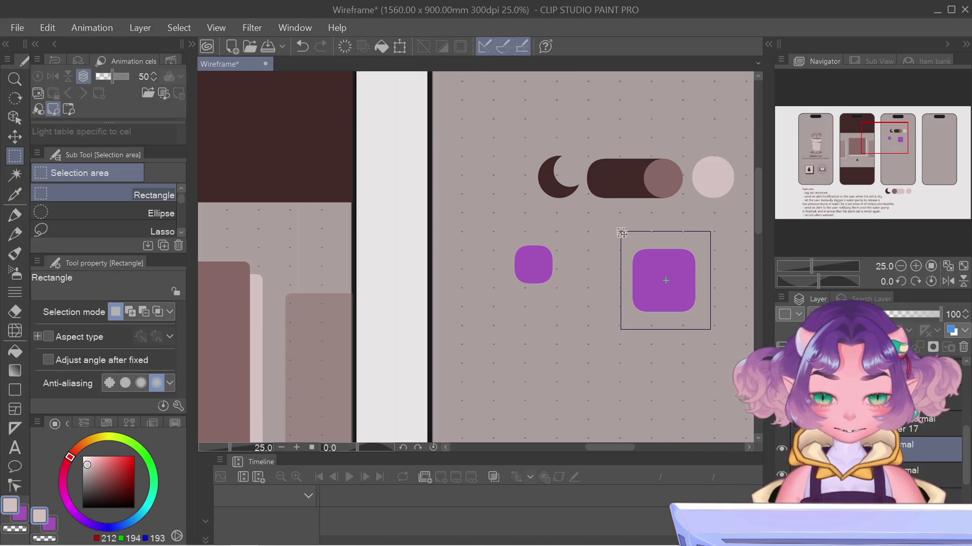
Rotate the larger square 45° into a diamond and delete its right half
key("ctrl+t")
left_click_drag(735, 231, 651, 201)
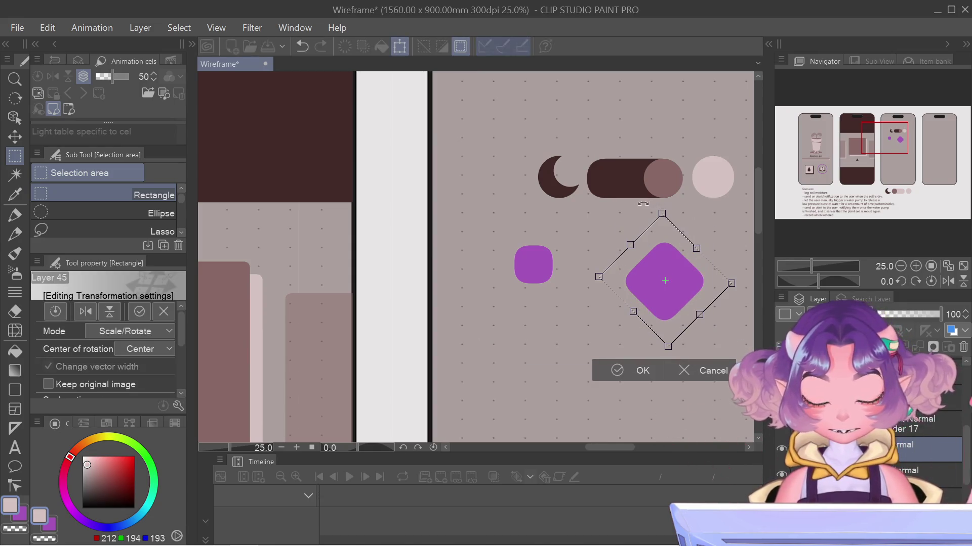
key("Return")
key("ctrl+d")
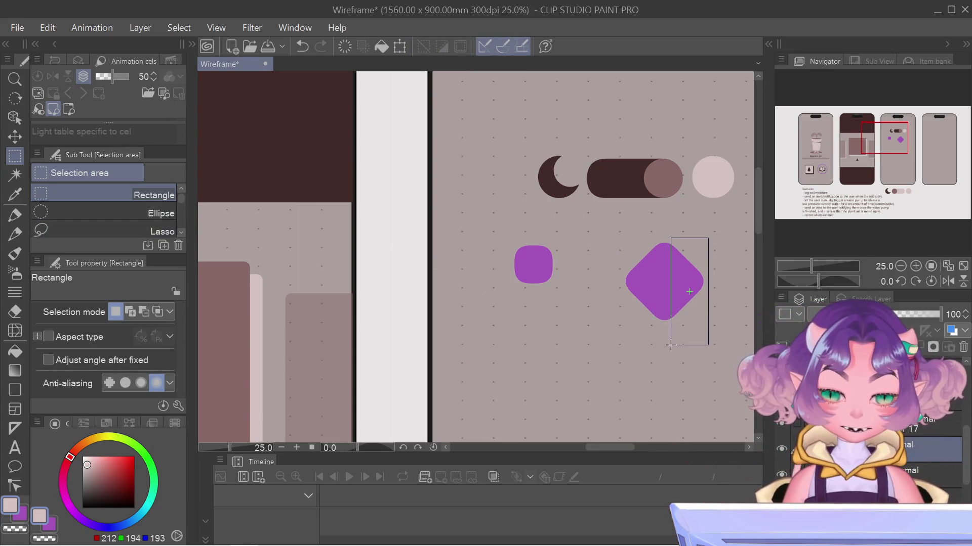
left_click_drag(666, 347, 670, 345)
key("Delete")
Move the half diamond against the small square to form the speaker icon
left_click_drag(612, 236, 706, 361)
key("ctrl+t")
left_click_drag(691, 272, 595, 254)
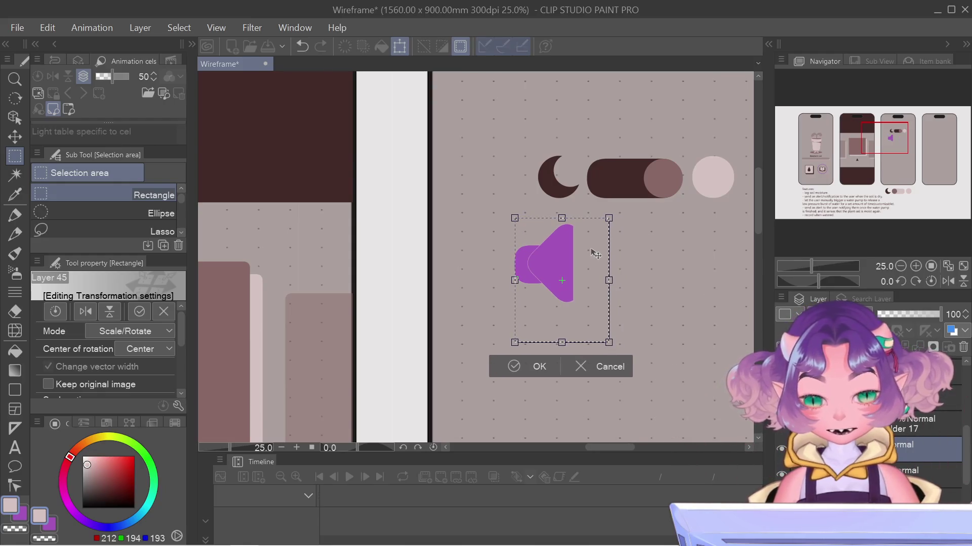
key("Return")
key("ctrl+d")
scroll(589, 255, "up", 3)
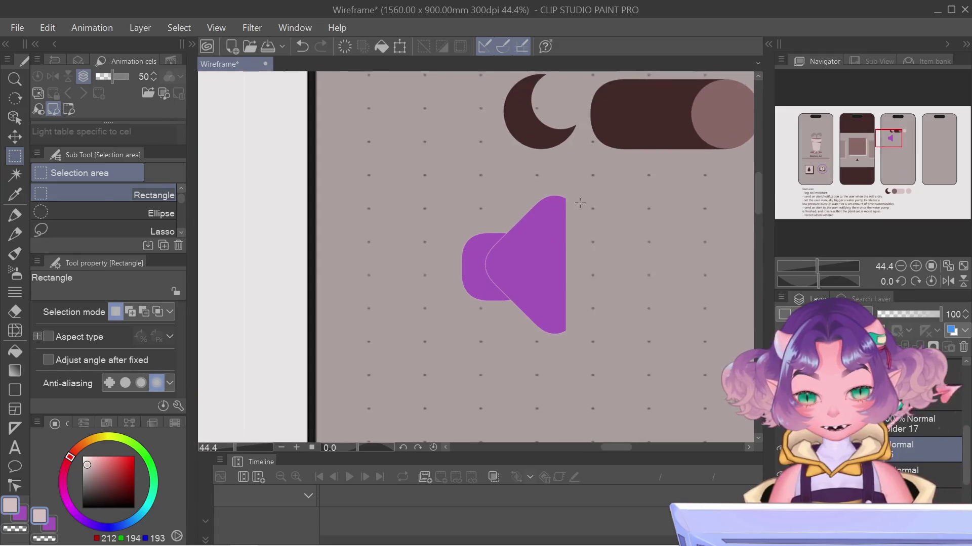
Sample the toggle's dark brown and fill the speaker shapes with it
key("e")
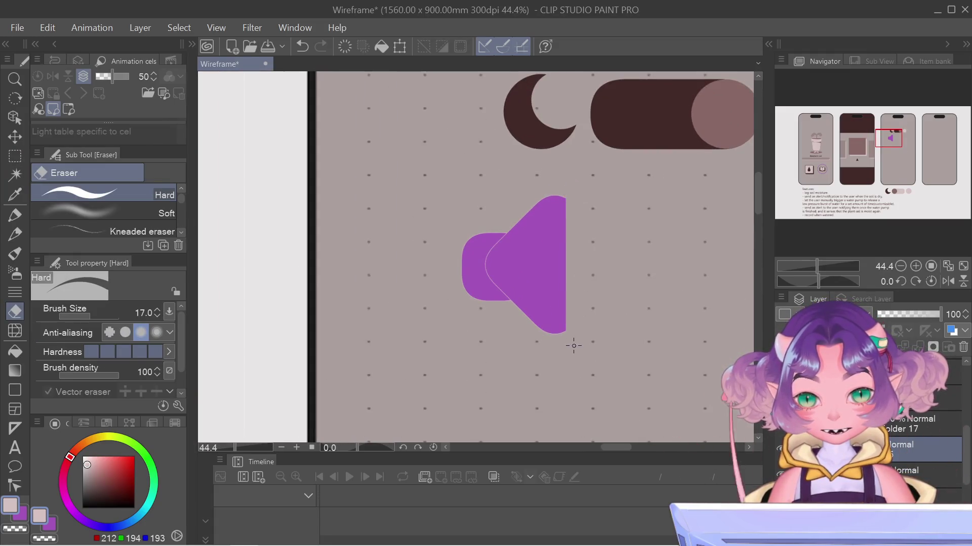
scroll(573, 347, "down", 3)
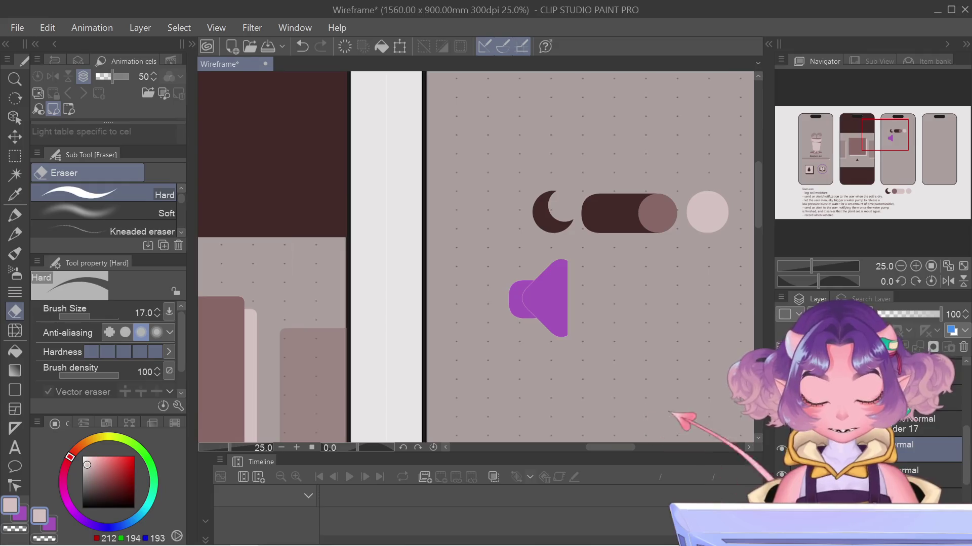
key("g")
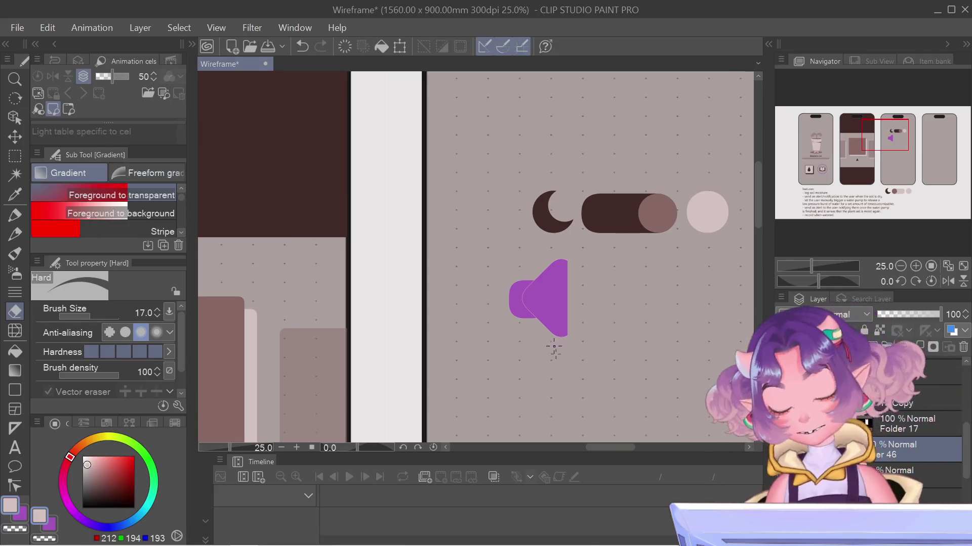
left_click(599, 212, "alt")
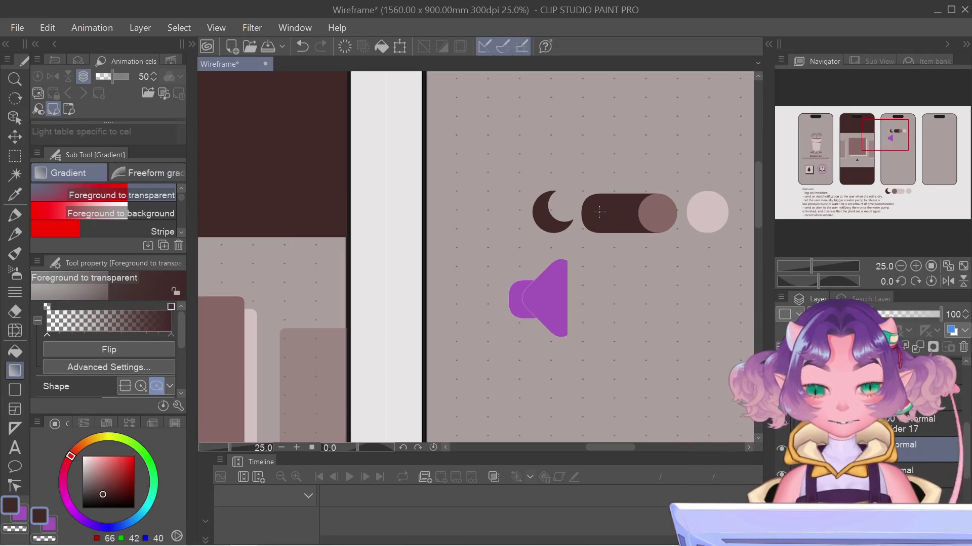
key("g")
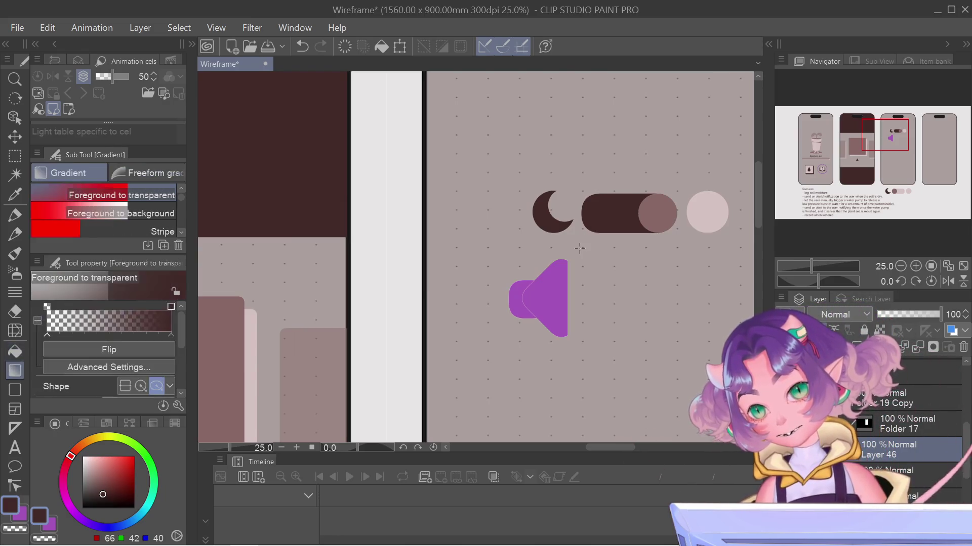
key("g")
key("g")
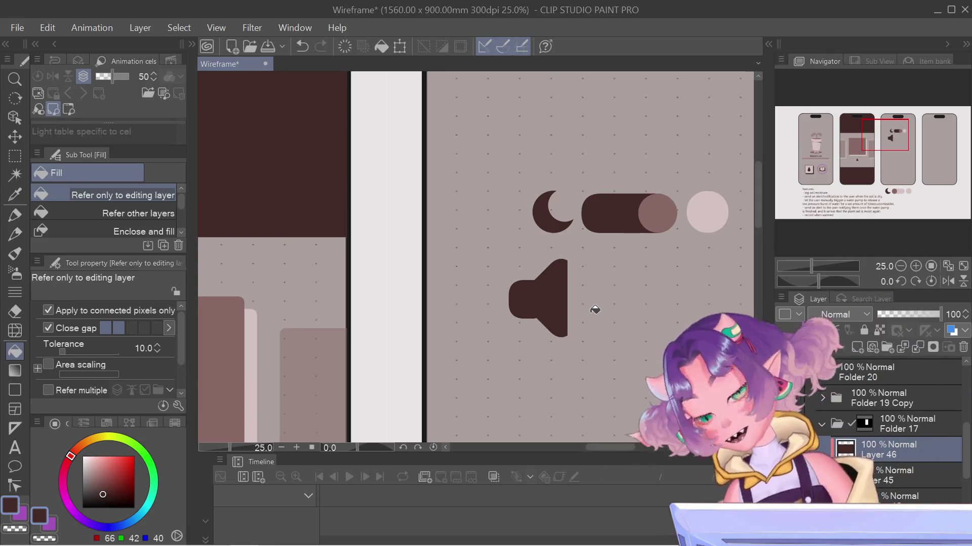
scroll(675, 382, "down", 1)
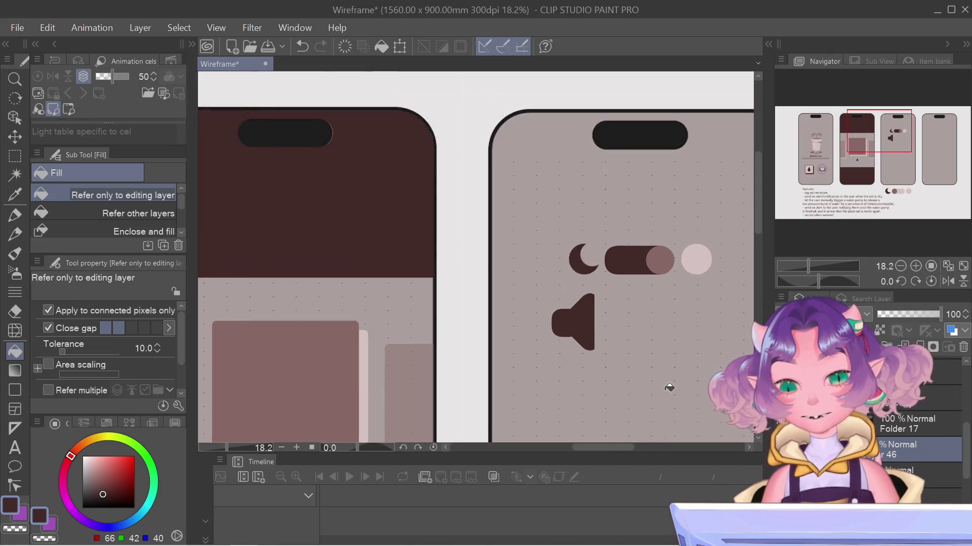
scroll(666, 391, "down", 1)
scroll(666, 391, "down", 1)
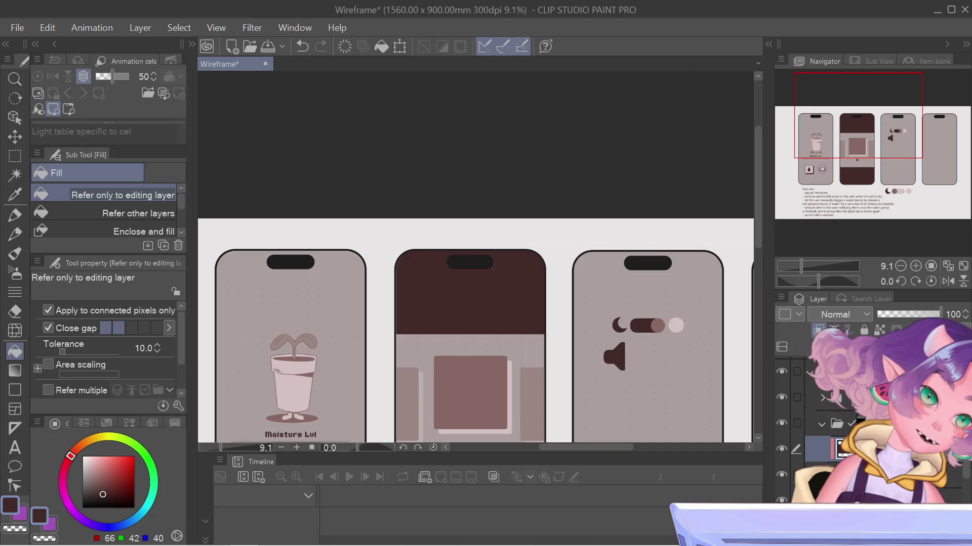
left_click(781, 299)
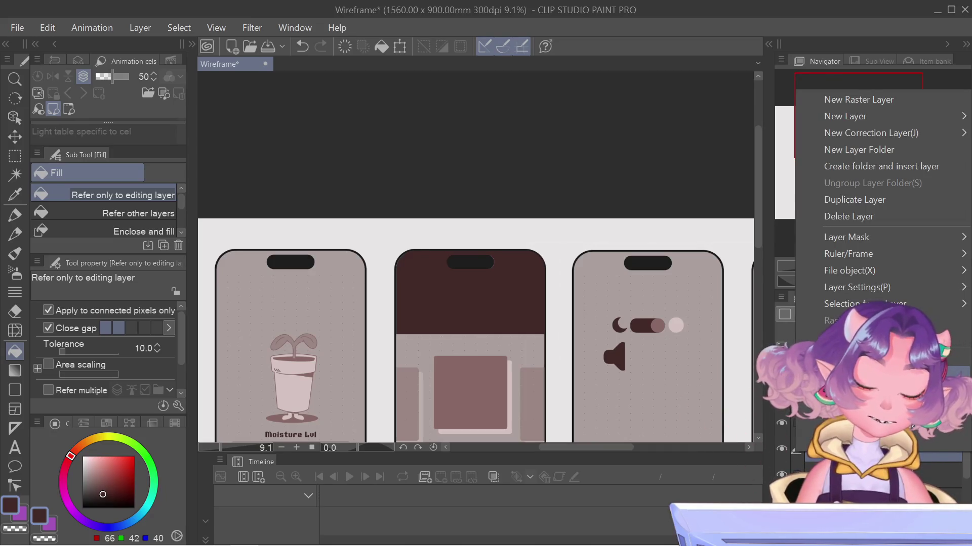
key("Escape")
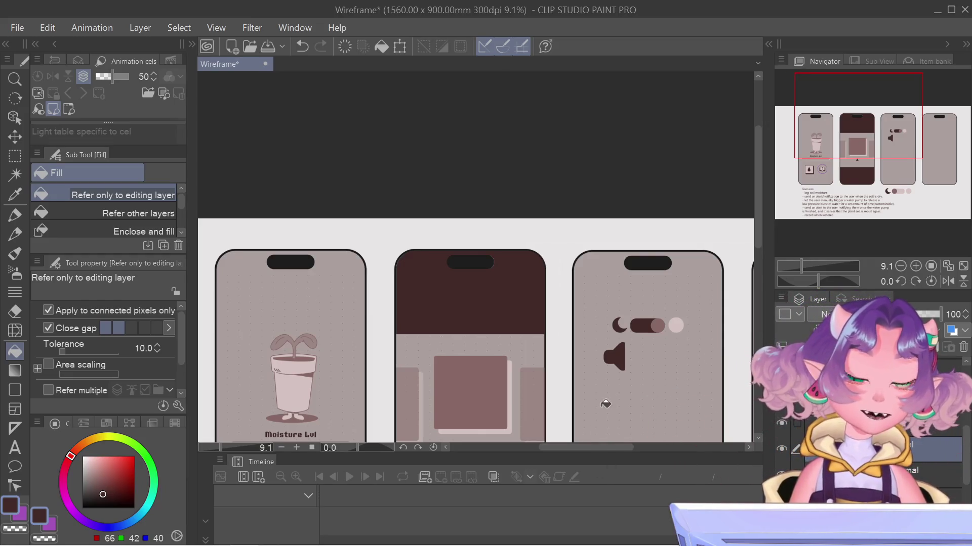
left_click_drag(842, 141, 851, 155)
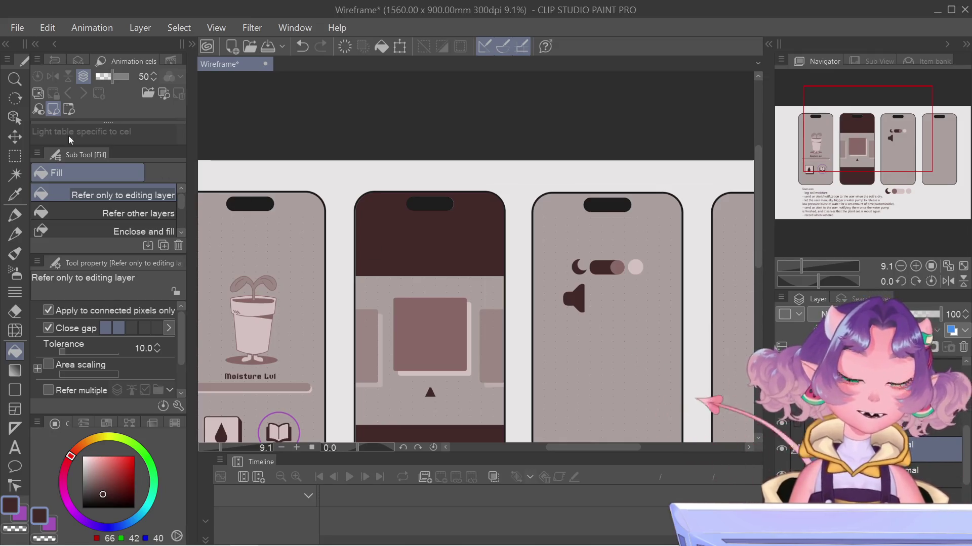
left_click(14, 156)
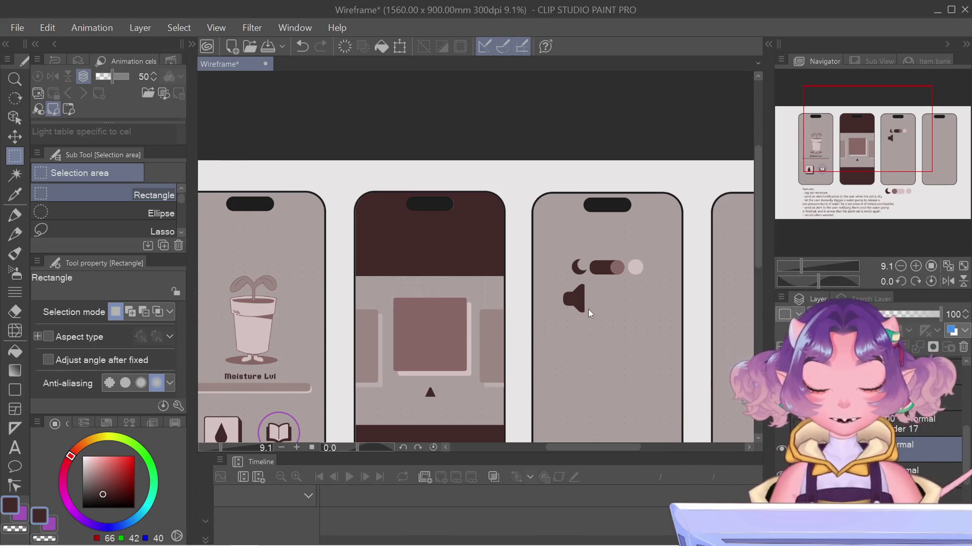
Scale the speaker icon down and place it below the dark-mode toggle
key("ctrl+t")
scroll(572, 281, "up", 2)
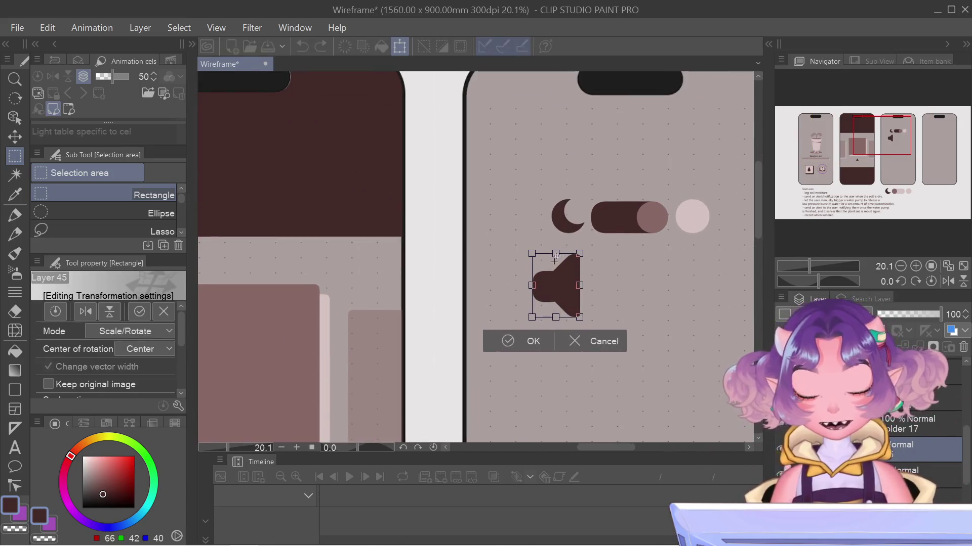
left_click_drag(576, 285, 574, 201)
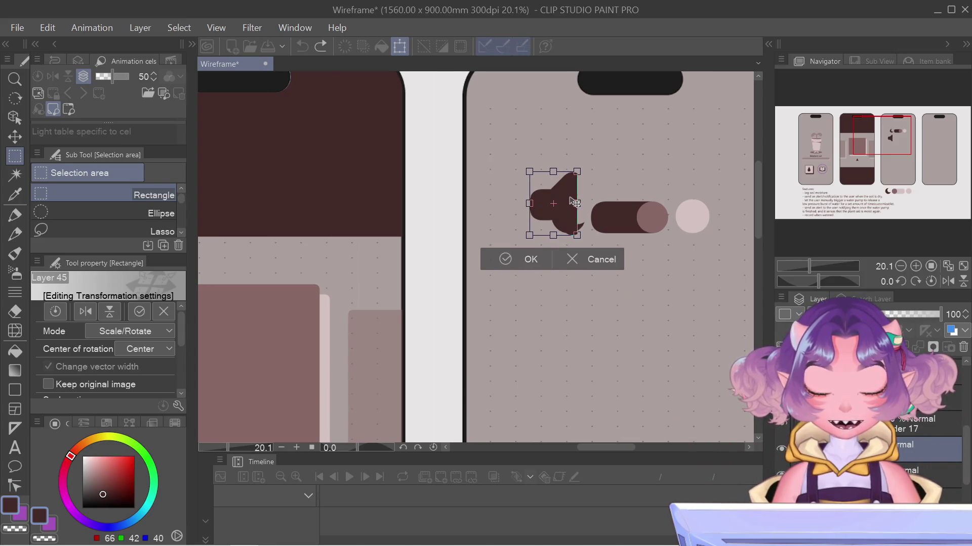
scroll(574, 201, "up", 1)
scroll(572, 202, "up", 3)
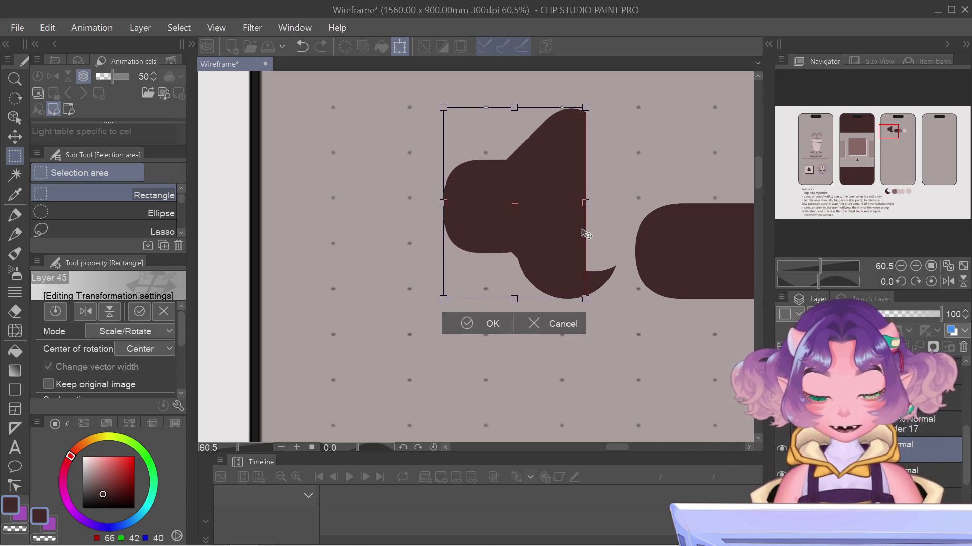
mouse_move(445, 105)
left_mouse_down()
mouse_move(490, 198)
mouse_move(484, 192)
mouse_move(498, 194)
left_mouse_up()
scroll(497, 195, "down", 2)
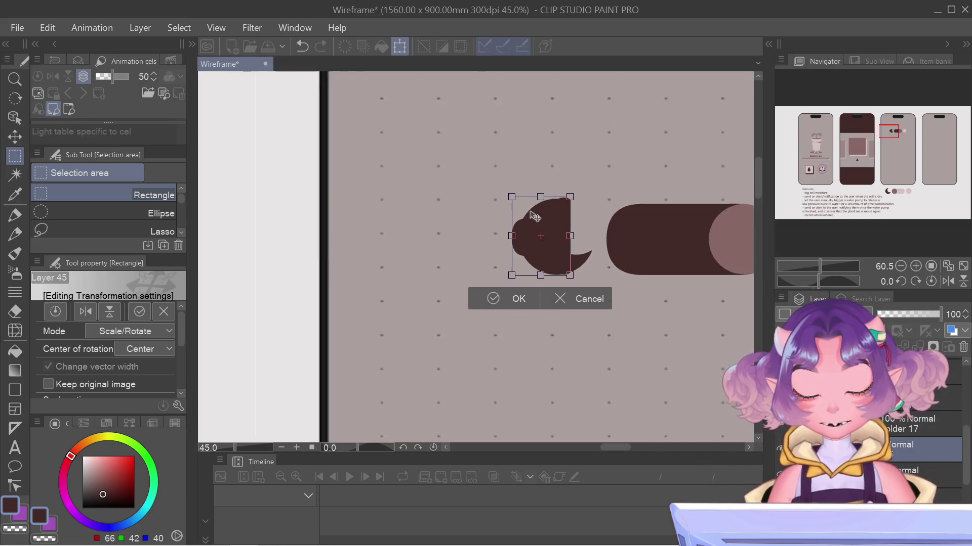
scroll(506, 202, "down", 2)
scroll(537, 215, "down", 2)
left_click_drag(546, 217, 546, 284)
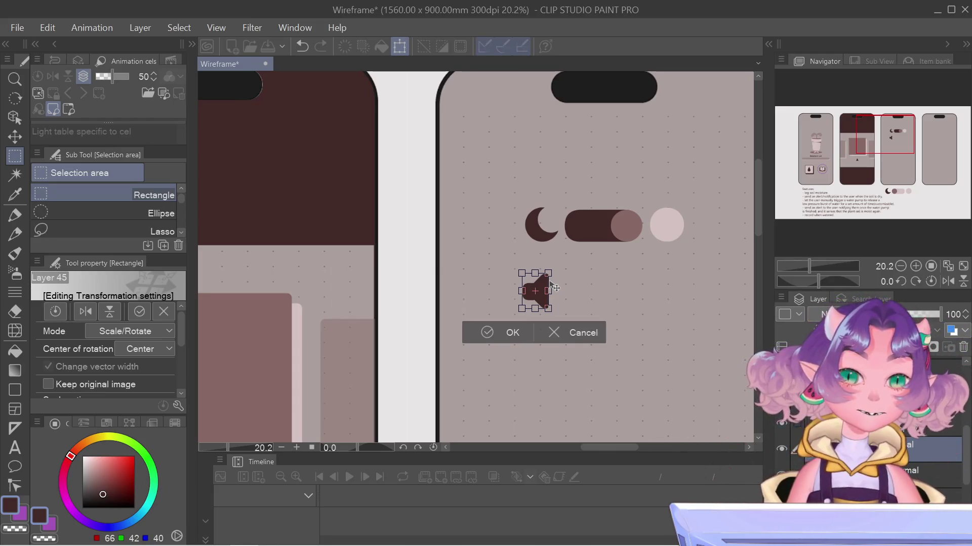
key("Return")
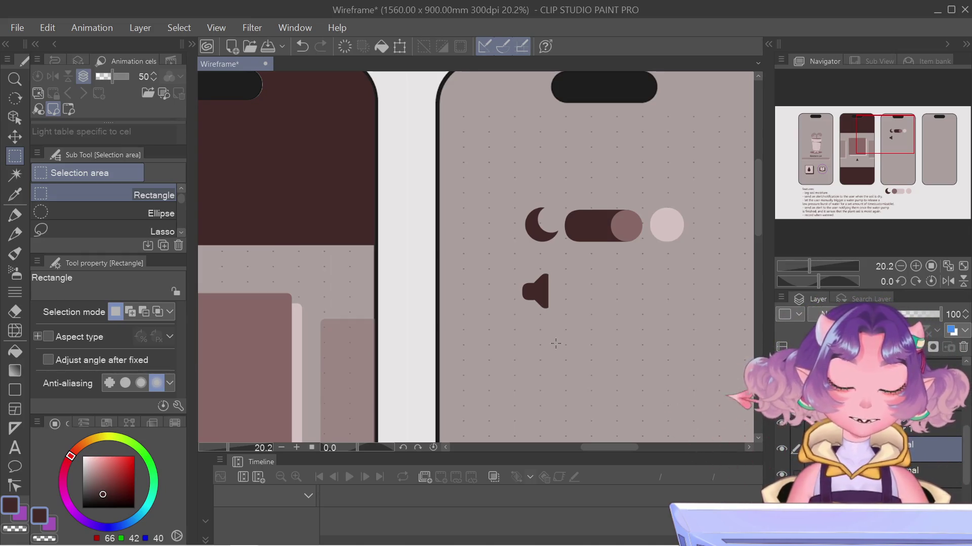
Nudge the speaker icon with arrow keys so it sits nearer the left edge
key("ctrl+t")
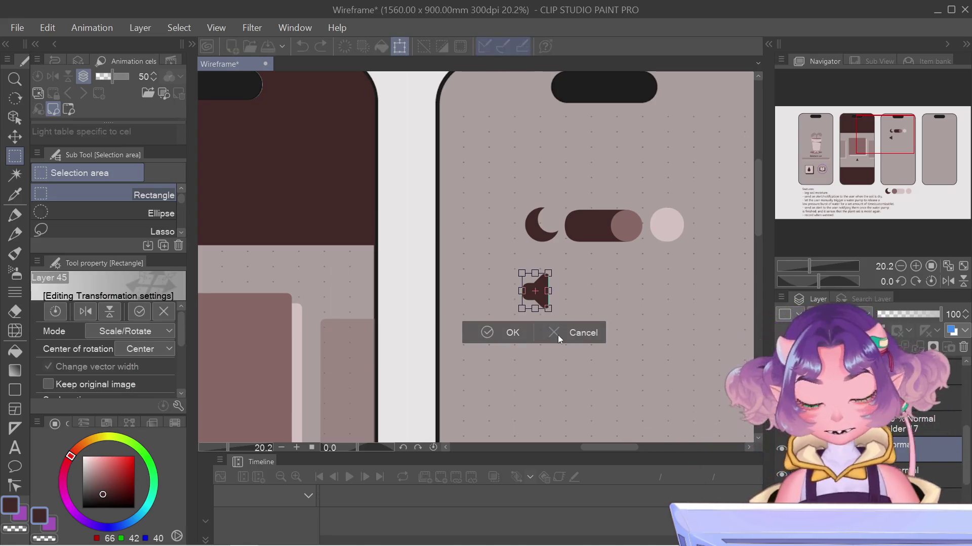
key("Down")
key("Down")
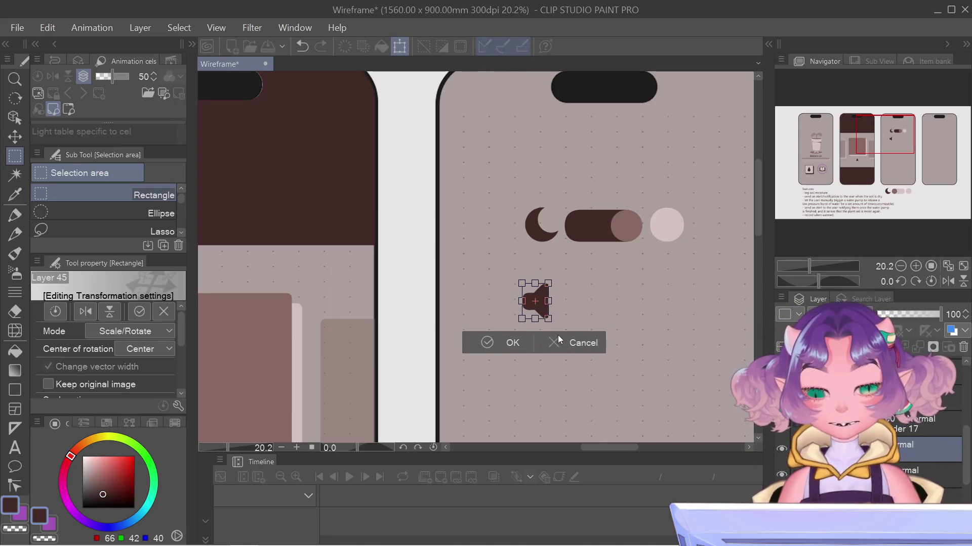
key("Up")
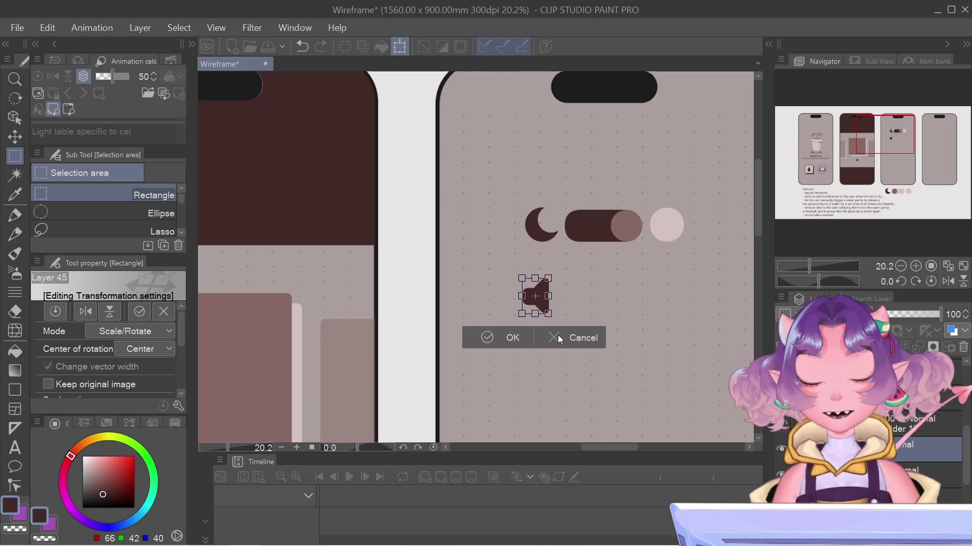
key("Return")
key("ctrl+t")
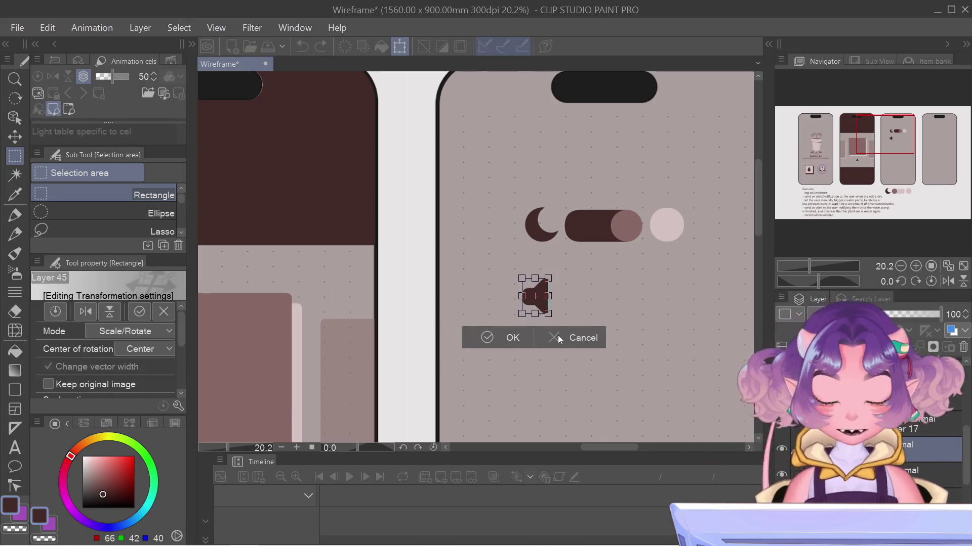
key("Left")
key("Left")
key("Left")
key("Left")
key("Left")
key("Left")
key("Left")
key("Left")
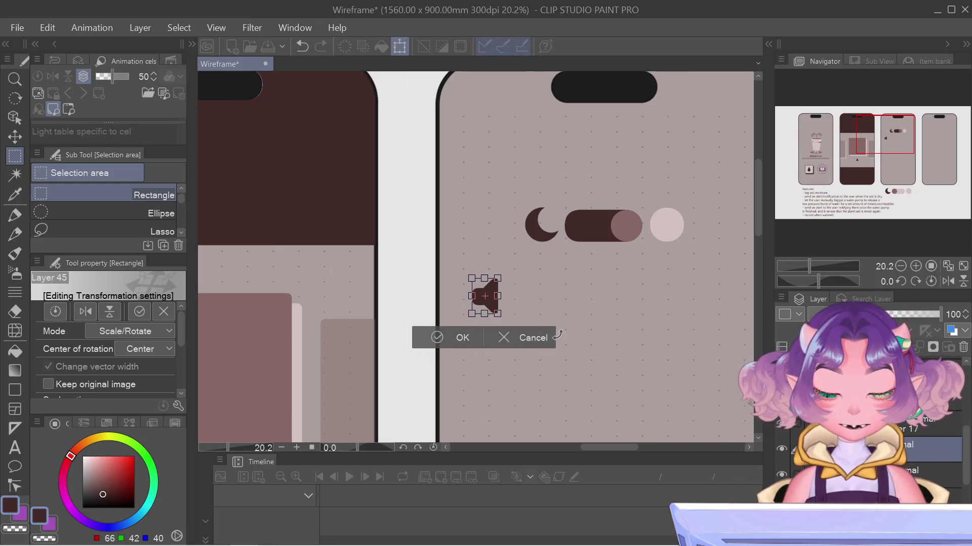
key("Return")
right_click(921, 445)
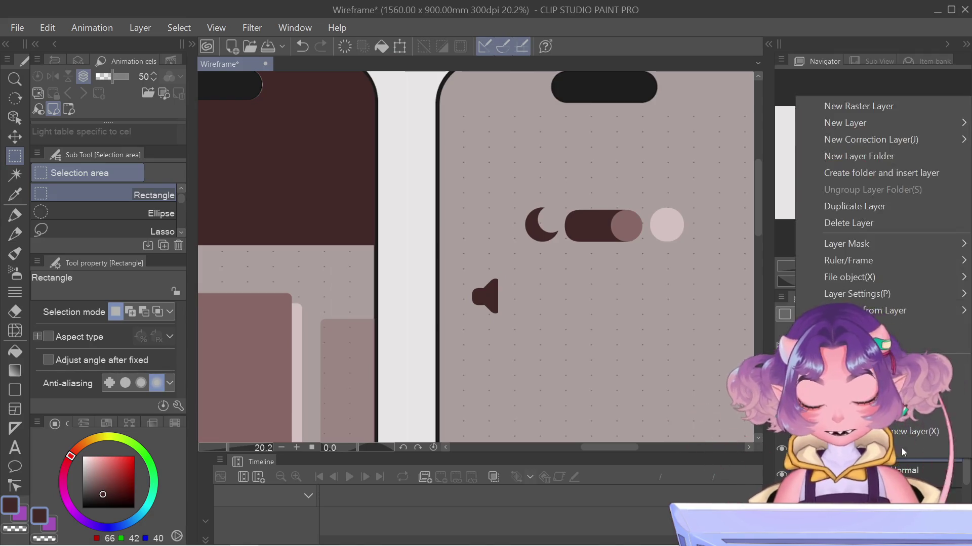
Duplicate the speaker icon's layer and center the view on the third phone
left_click(894, 212)
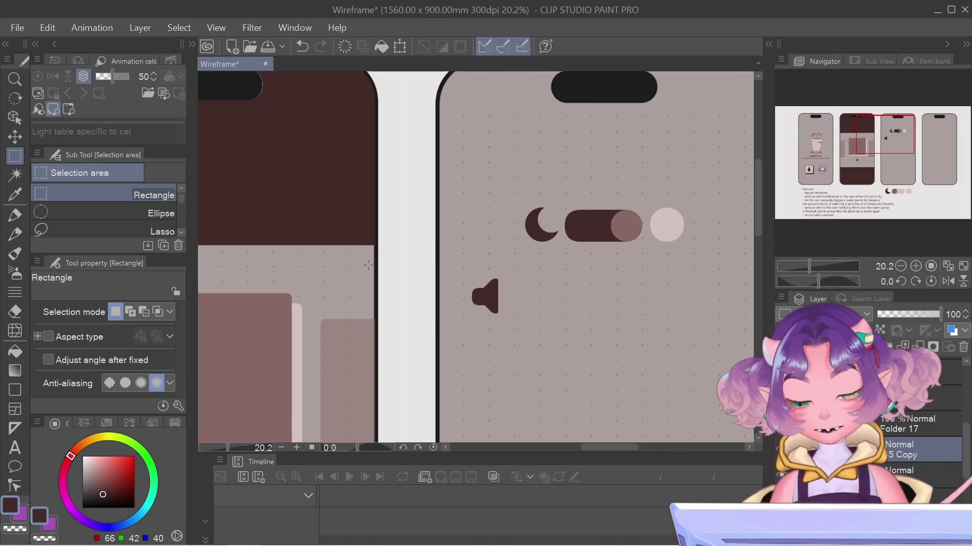
mouse_move(844, 163)
left_mouse_down()
mouse_move(882, 139)
mouse_move(874, 140)
left_mouse_up()
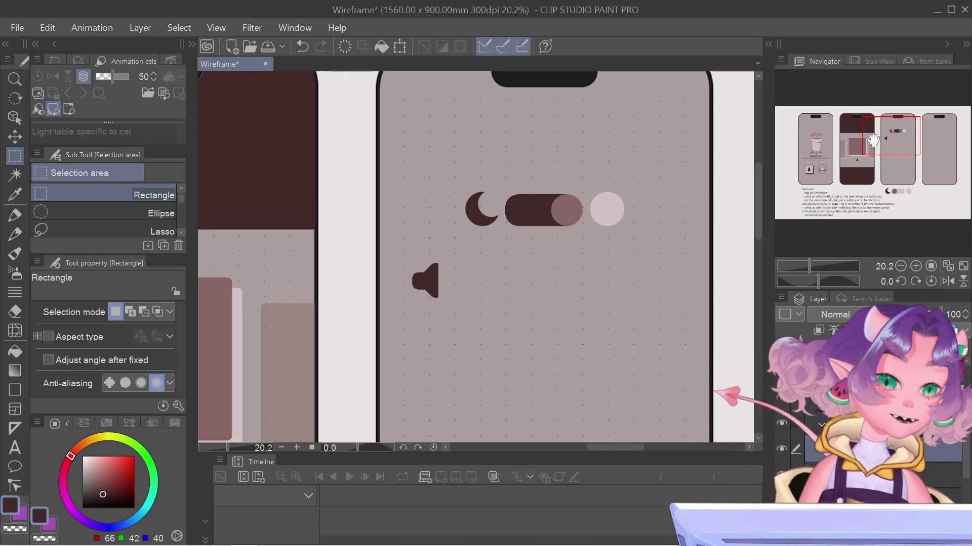
left_click_drag(873, 139, 871, 140)
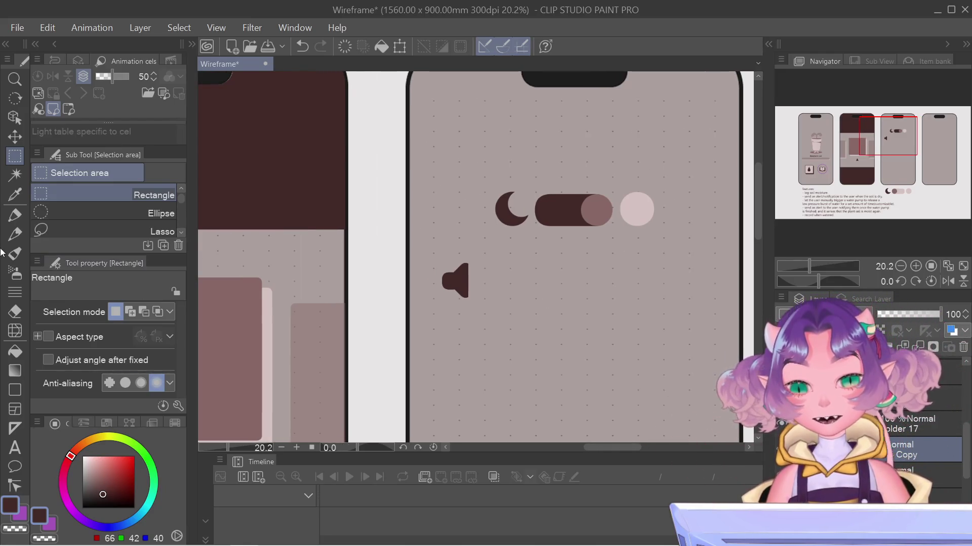
Choose the Figure tool's Straight line sub tool
left_click(19, 389)
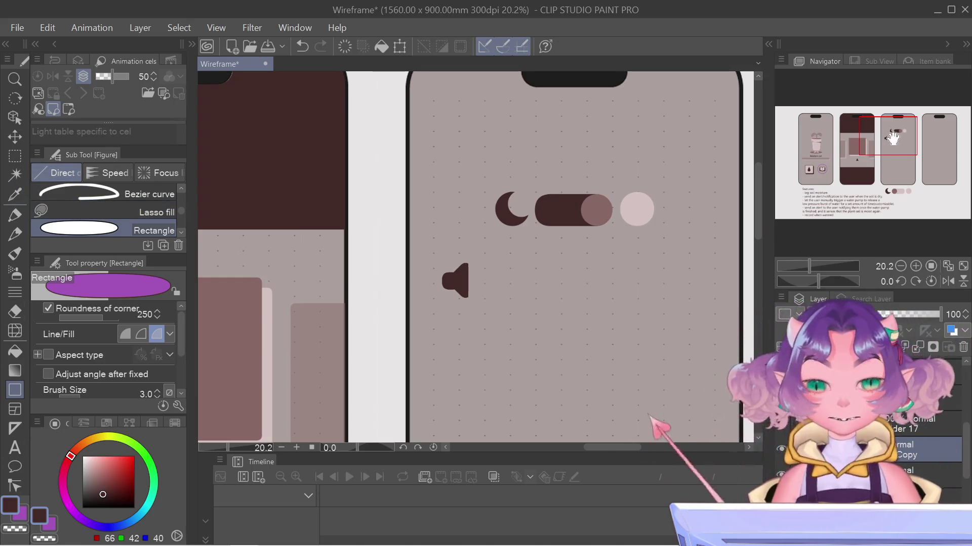
left_click_drag(859, 149, 836, 171)
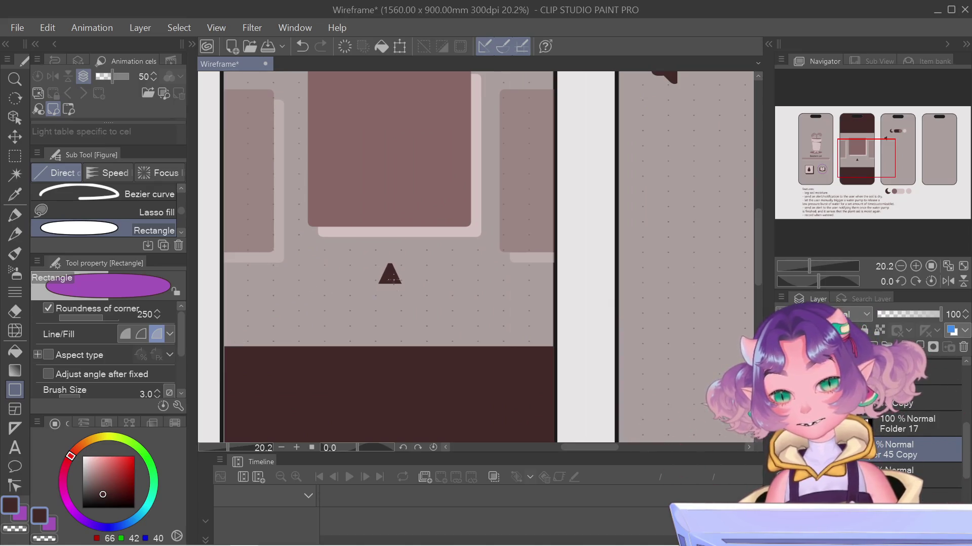
left_click_drag(841, 168, 870, 155)
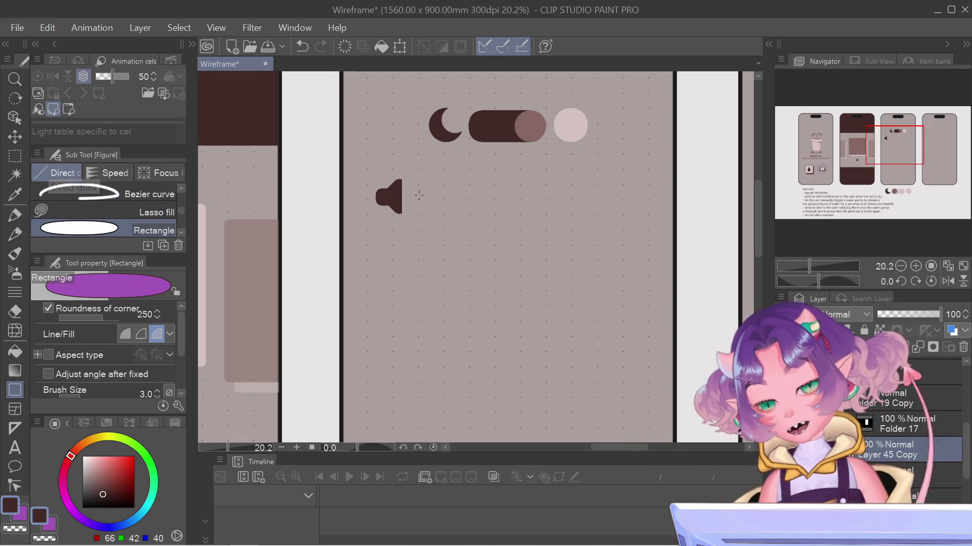
scroll(77, 216, "up", 3)
scroll(77, 216, "up", 2)
left_click(86, 201)
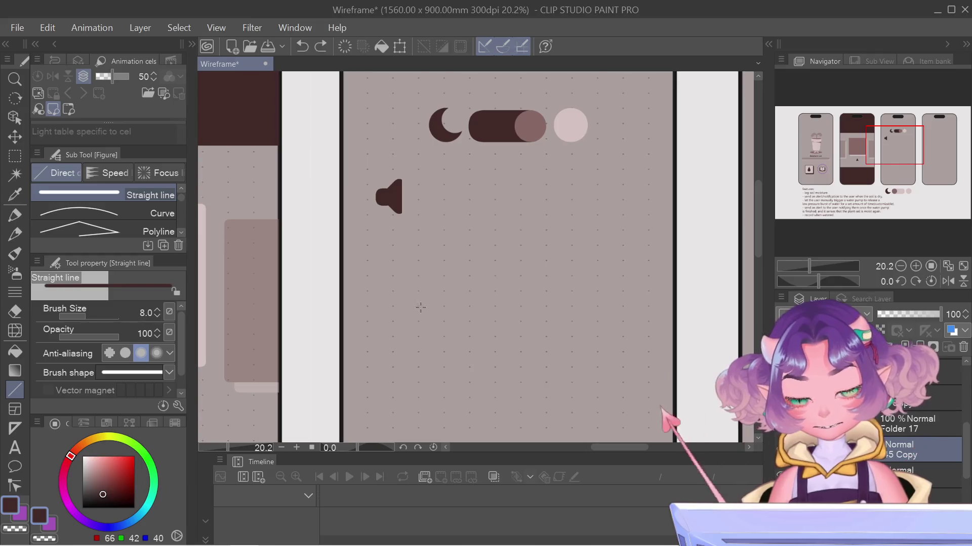
Set the line width to 25 and draw the horizontal slider track with an end tick beside the speaker
key("bracketright")
key("bracketright")
key("bracketright")
key("bracketright")
key("bracketright")
key("bracketright")
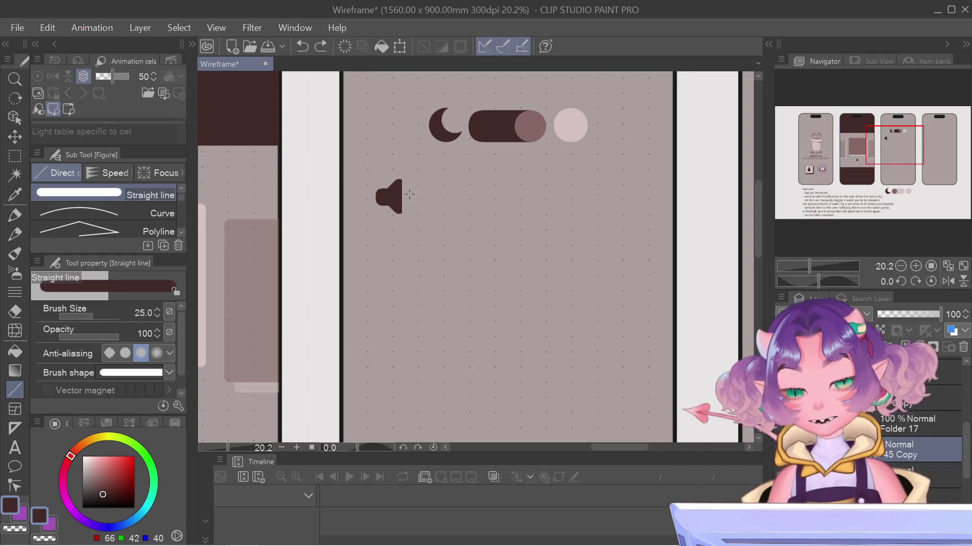
scroll(553, 235, "down", 2)
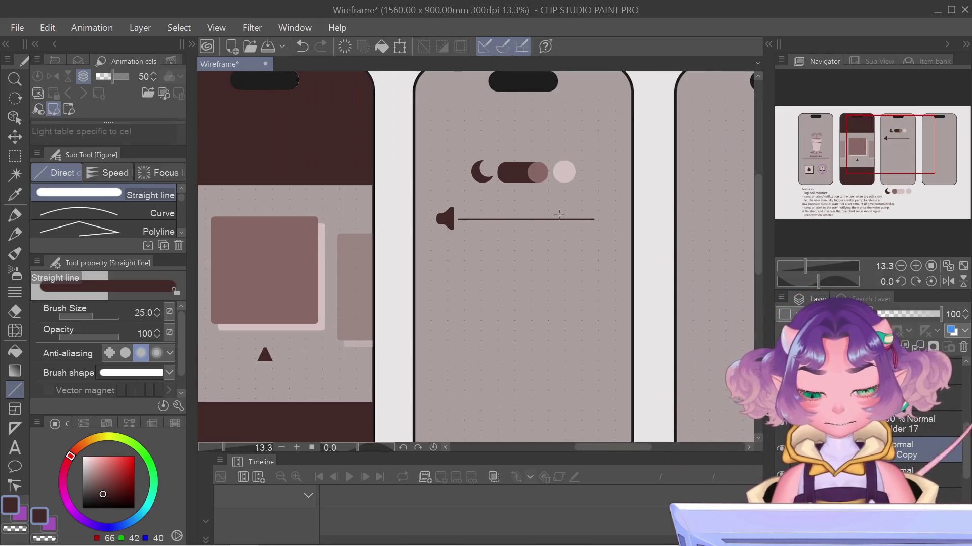
scroll(562, 196, "up", 2)
scroll(564, 197, "up", 2)
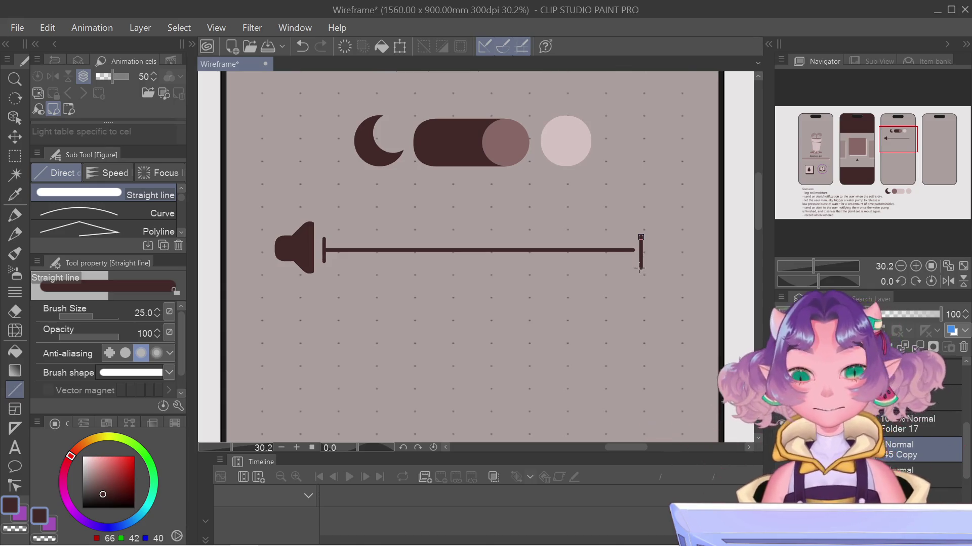
scroll(592, 338, "down", 3)
scroll(394, 401, "down", 3)
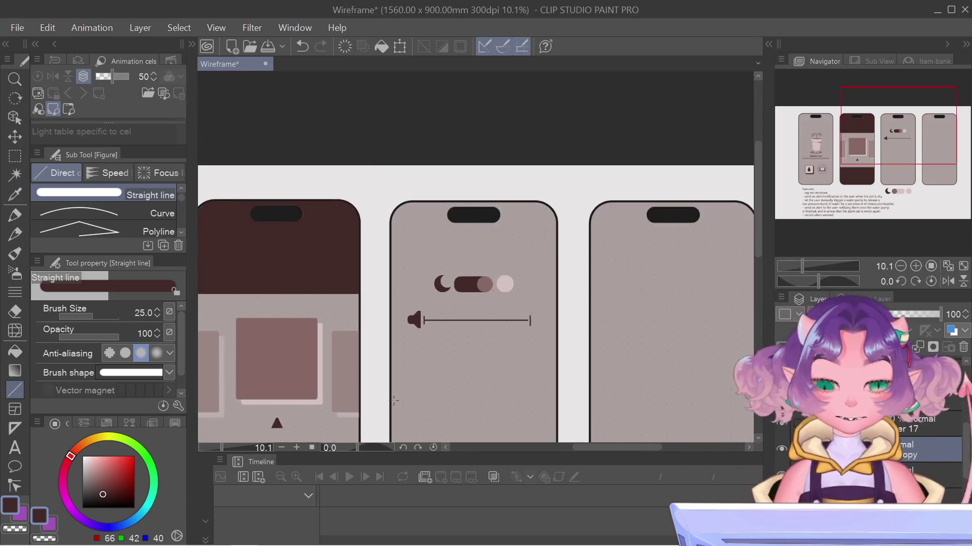
scroll(394, 402, "down", 1)
left_click_drag(528, 342, 647, 284)
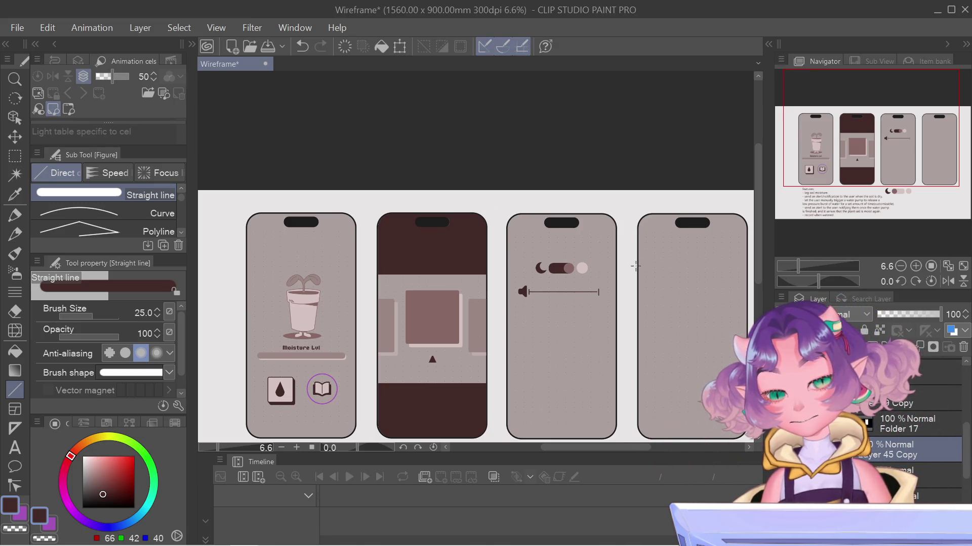
scroll(636, 266, "up", 2)
scroll(653, 281, "up", 4)
scroll(672, 297, "up", 1)
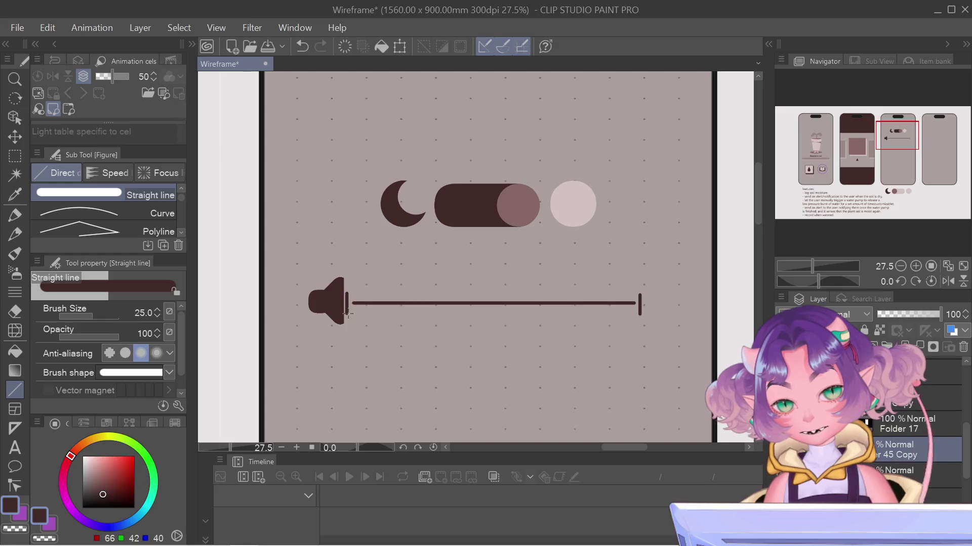
Mirror the slider's right end tick horizontally and place the copy just beside the speaker icon
key("m")
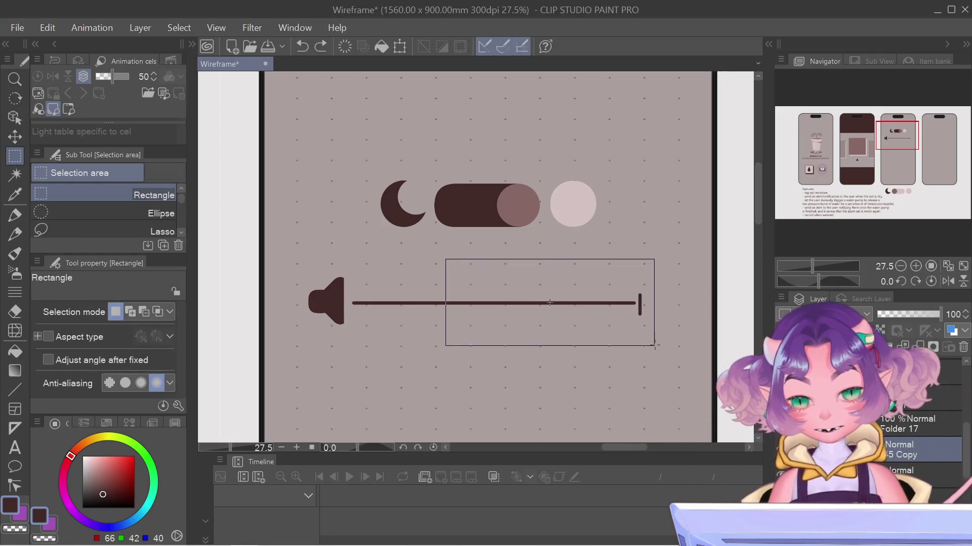
left_click_drag(483, 272, 655, 344)
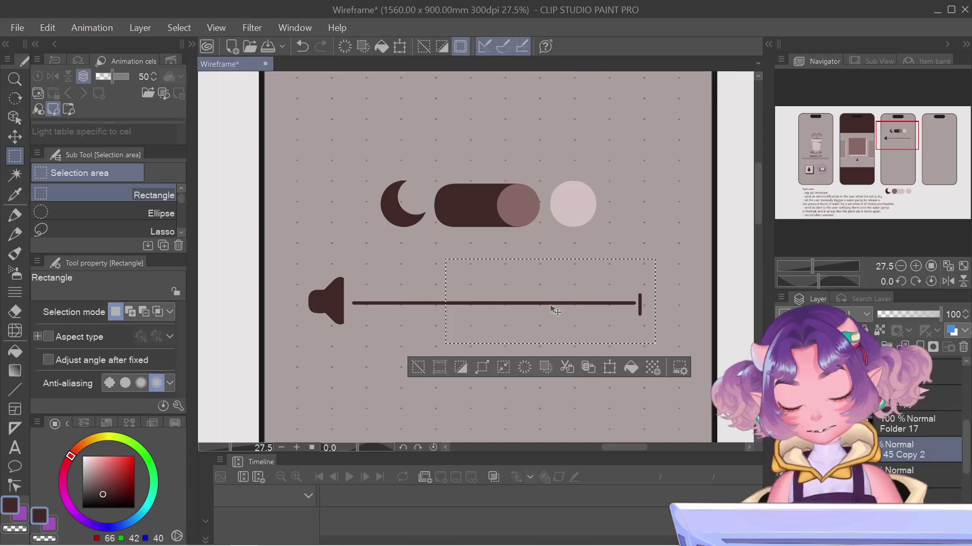
left_click(609, 367)
right_click(549, 306)
left_click(609, 482)
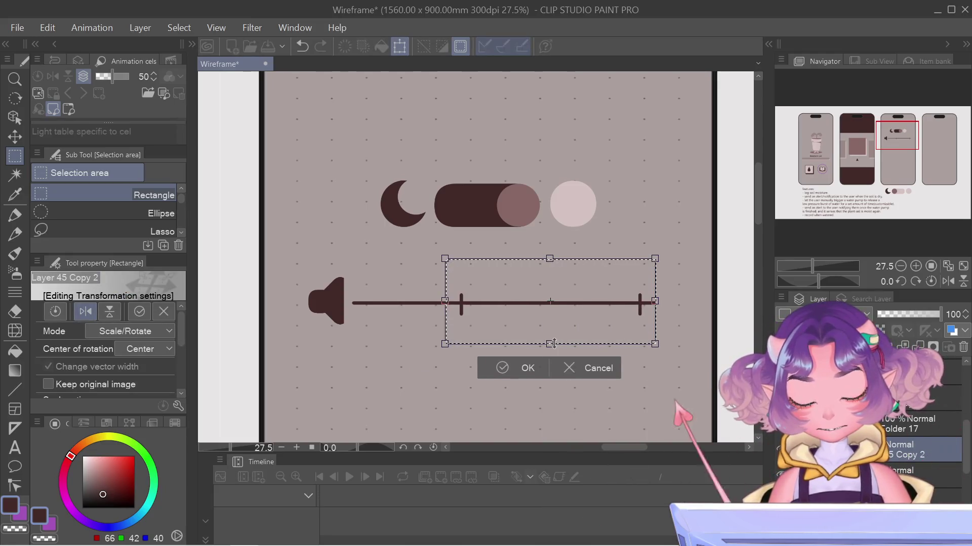
left_click_drag(593, 348, 483, 349)
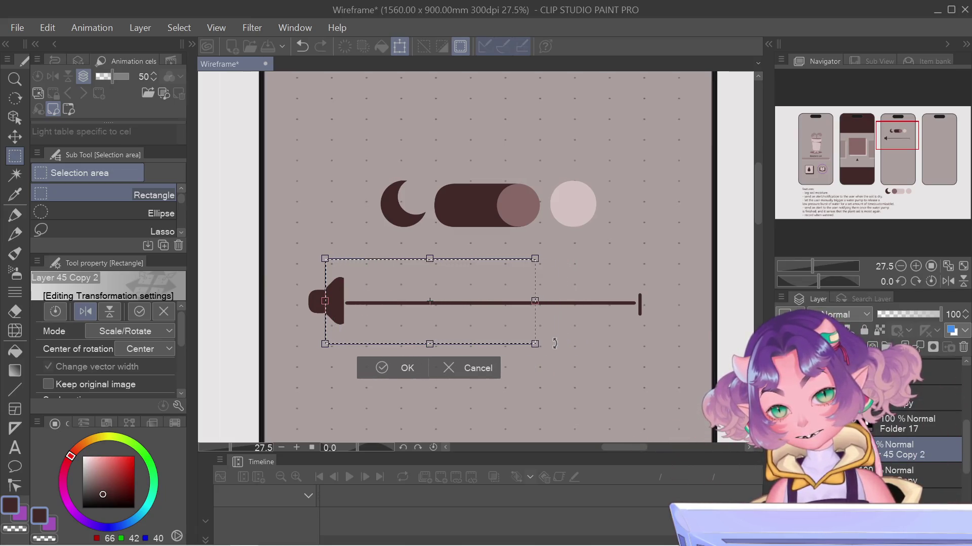
key("Right")
key("Right")
key("Right")
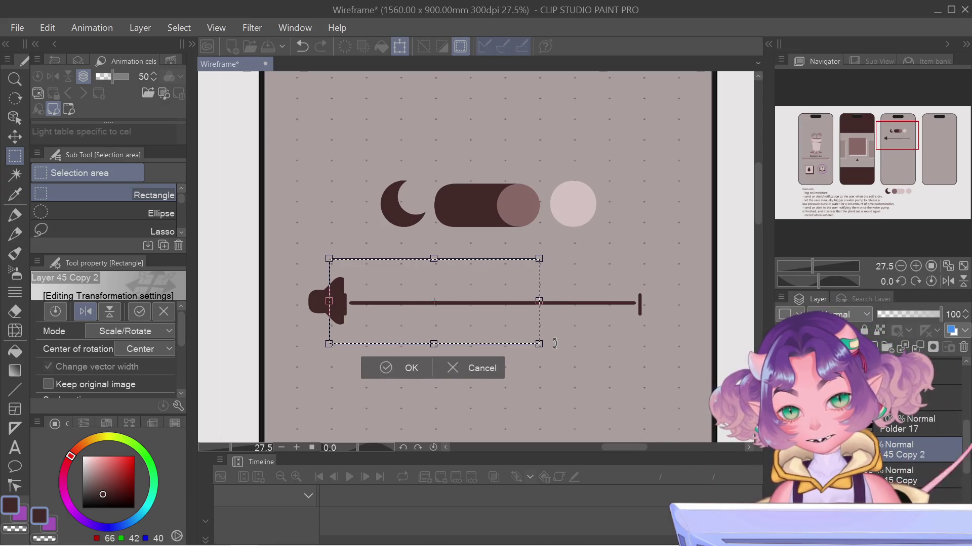
key("Right")
key("Right")
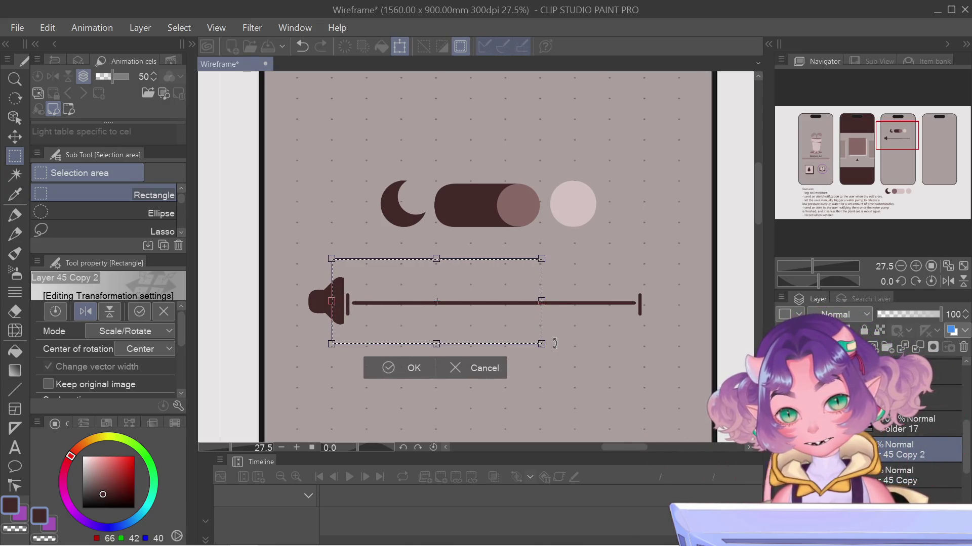
key("Return")
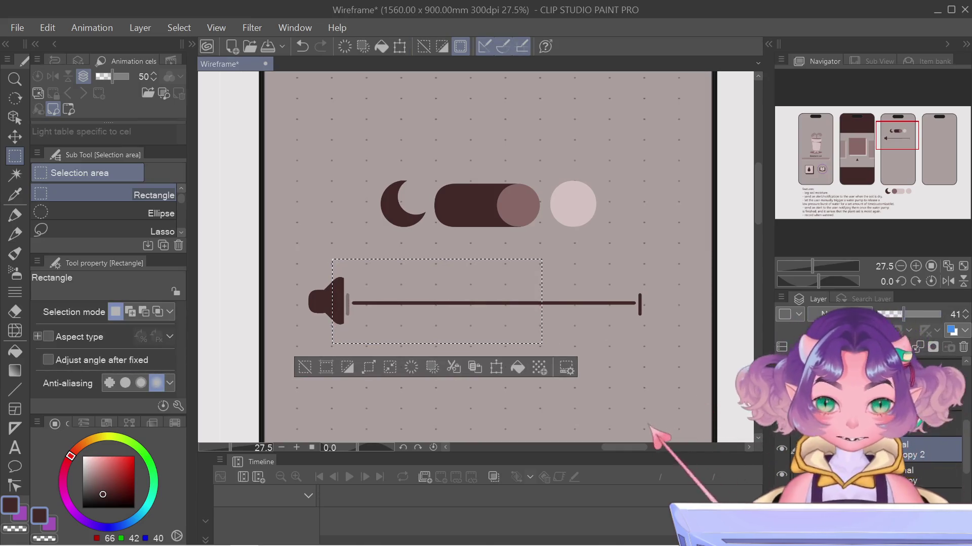
scroll(329, 309, "up", 5)
Nudge the speaker-and-slider selection into place, deselect, and set the layer opacity to 100
key("ctrl+t")
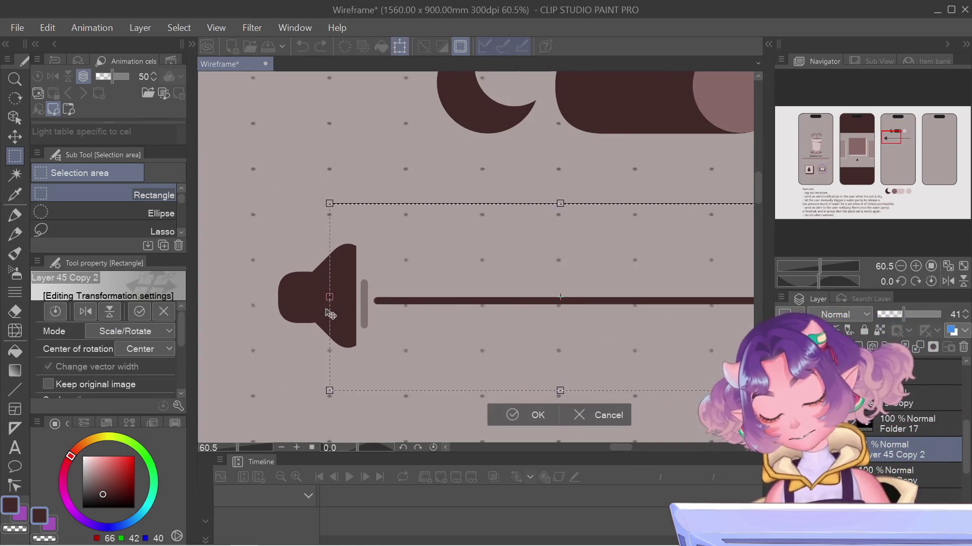
key("Left")
key("Left")
key("Right")
key("Right")
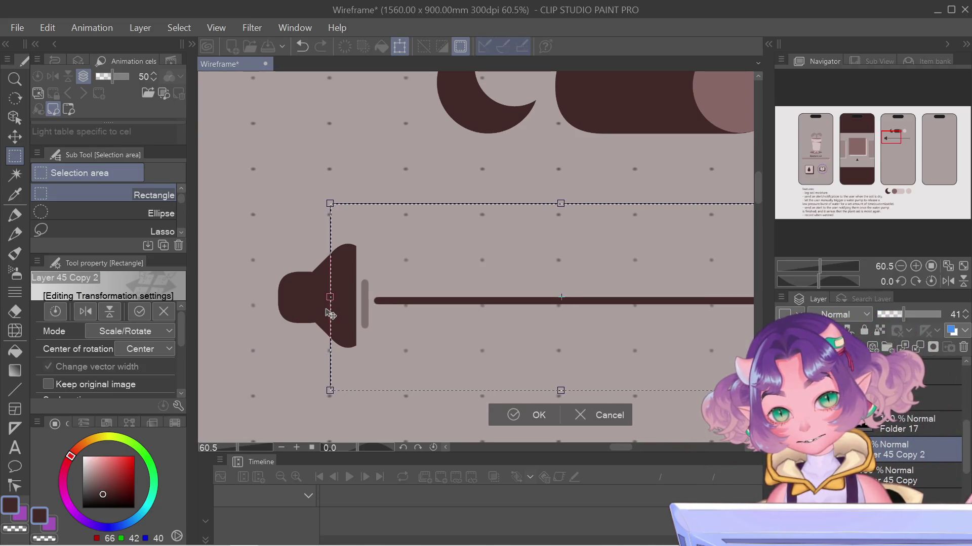
key("Return")
scroll(331, 202, "down", 2)
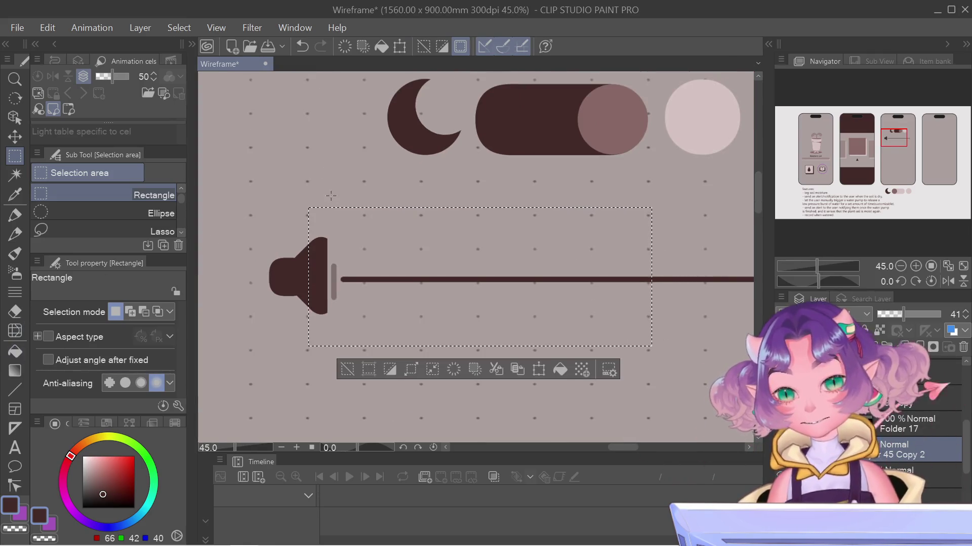
key("ctrl+d")
left_click_drag(909, 313, 941, 313)
scroll(413, 324, "down", 5)
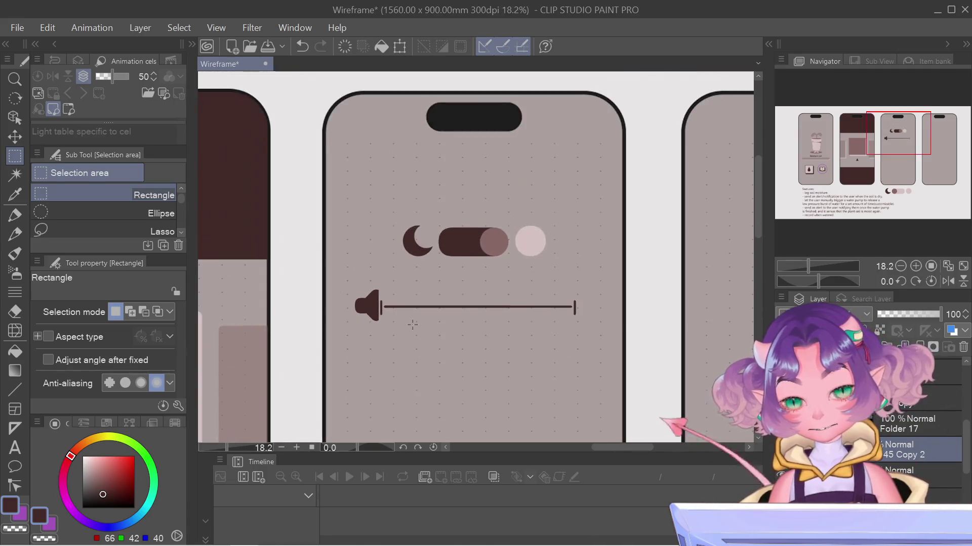
Rectangle-select just the volume slider line
right_click(905, 455)
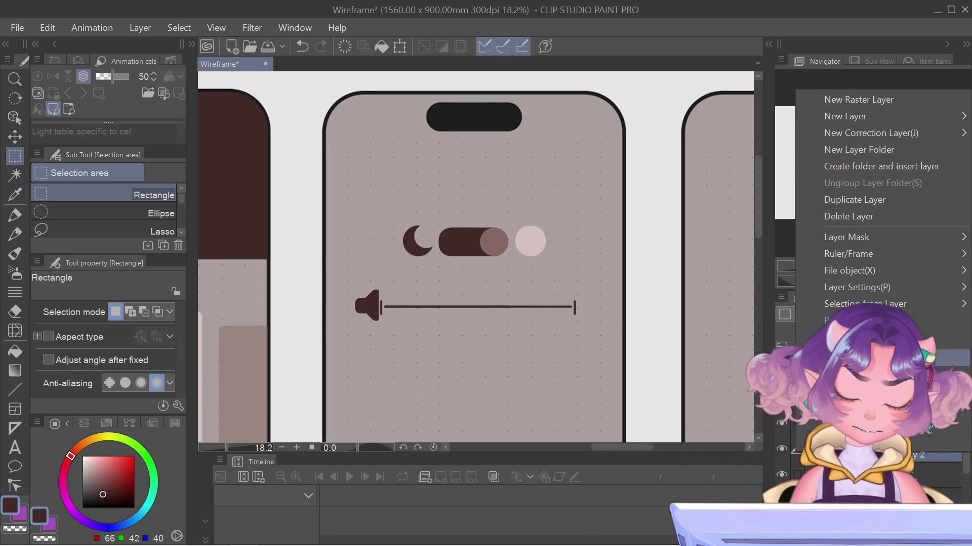
left_click(549, 342)
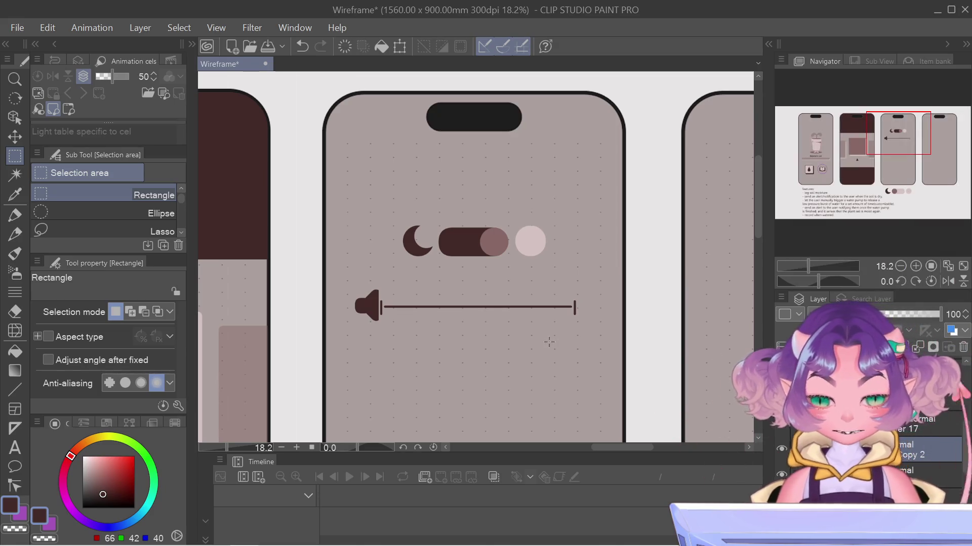
scroll(549, 342, "up", 1)
scroll(546, 339, "up", 4)
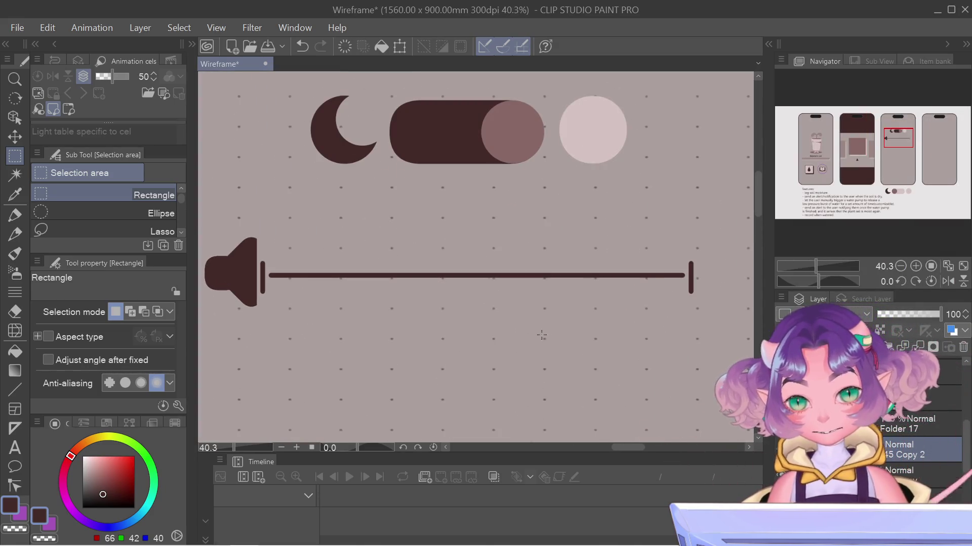
scroll(696, 259, "left", 5)
left_click_drag(689, 350, 753, 247)
scroll(590, 354, "right", 6)
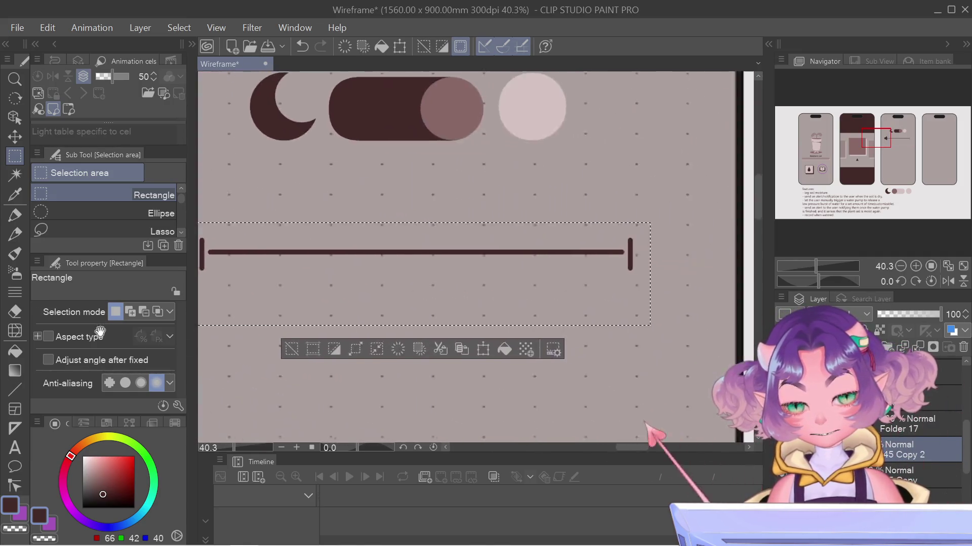
scroll(290, 247, "left", 1)
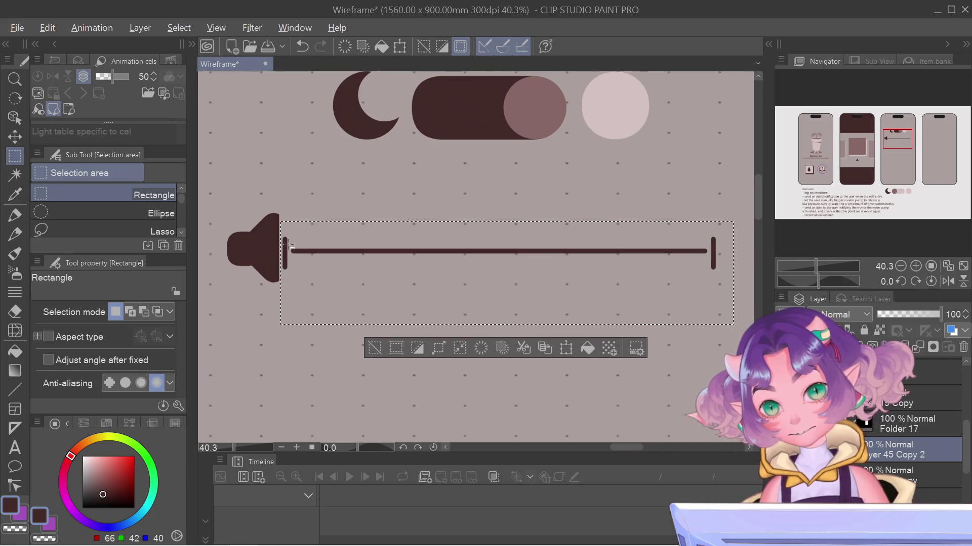
left_click_drag(290, 246, 637, 267)
scroll(405, 267, "right", 1)
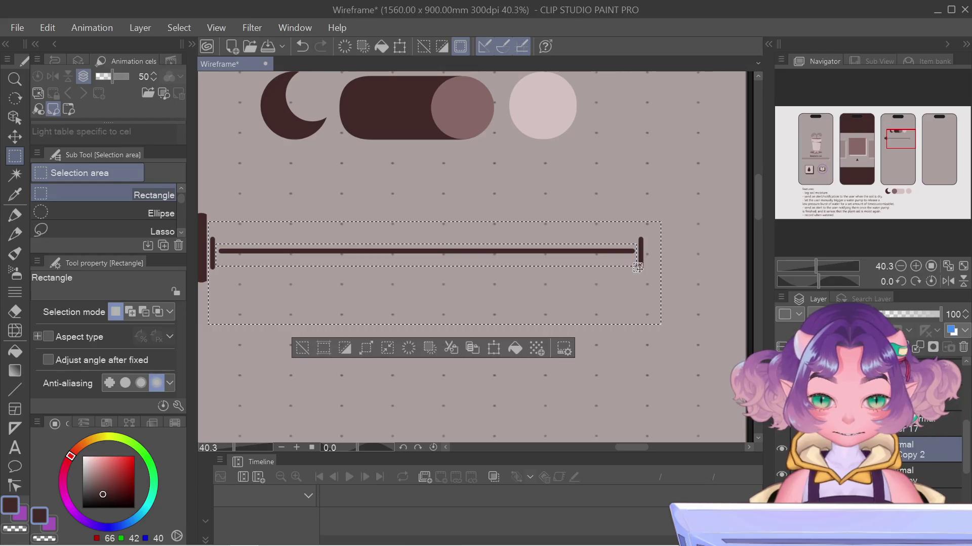
Nudge the slider line up slightly to align with the speaker, then deselect
key("ctrl+t")
key("Return")
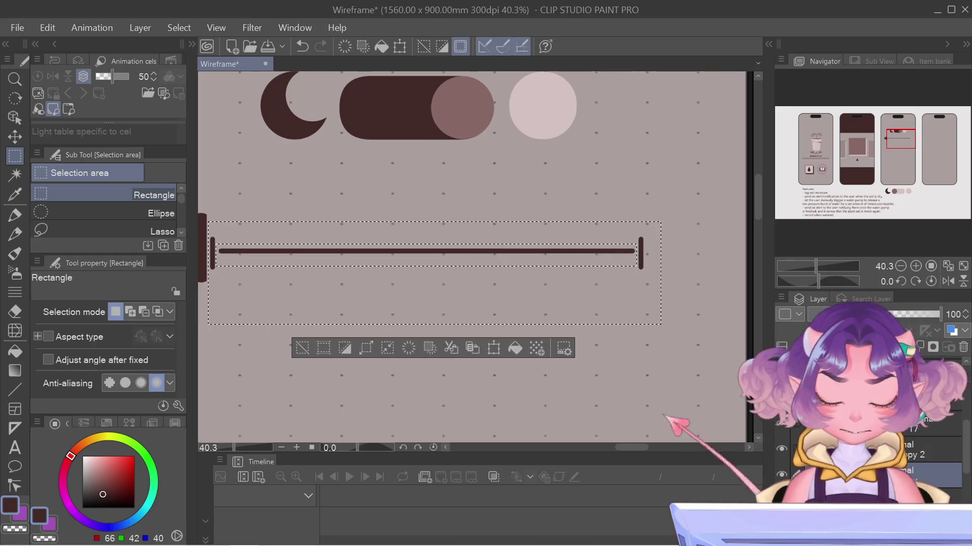
key("ctrl+t")
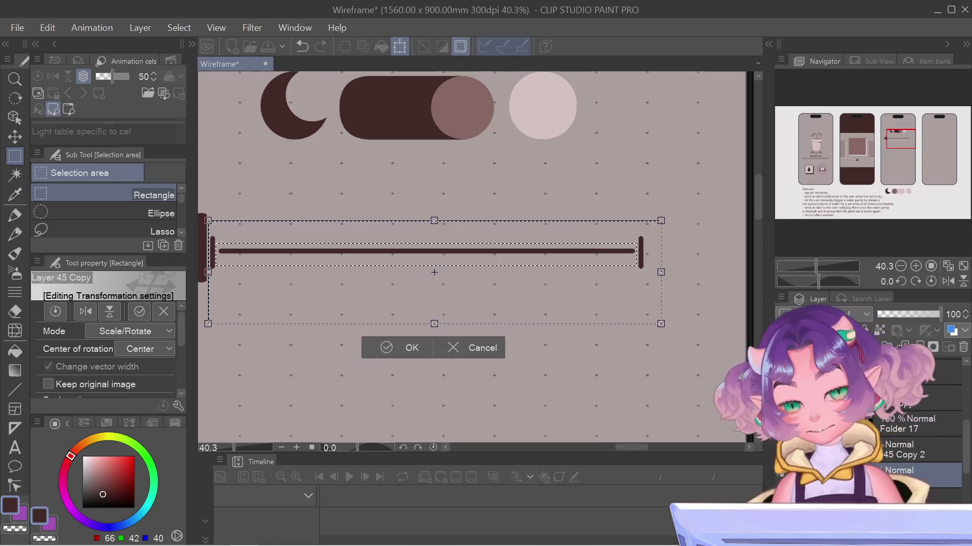
key("Up")
key("Up")
key("Up")
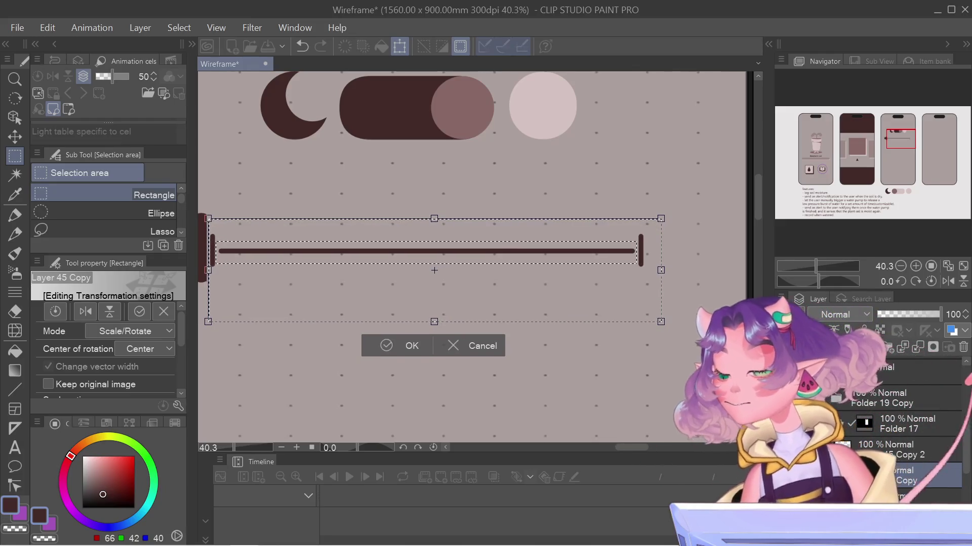
key("Return")
key("ctrl+d")
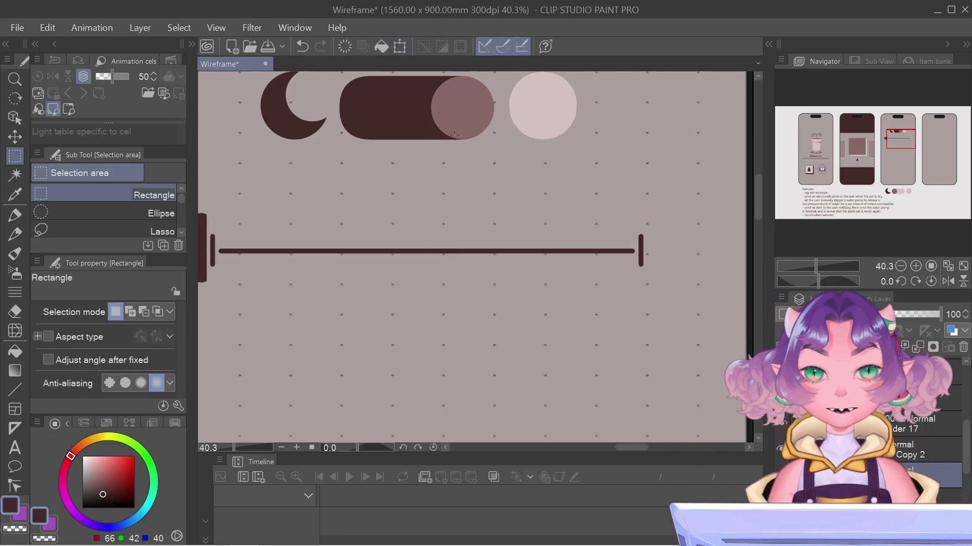
scroll(455, 134, "down", 2)
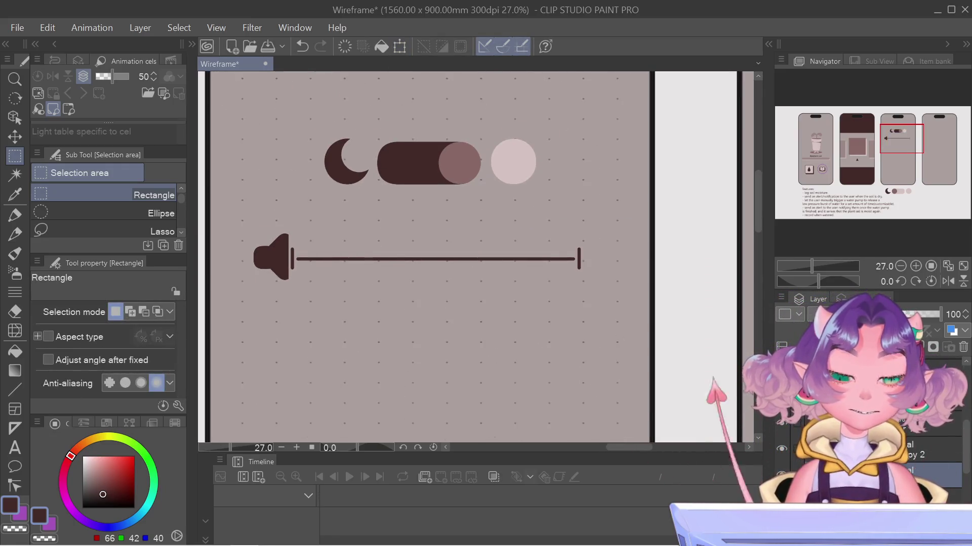
Duplicate the speaker icon's layer and move the copy to the slider's right end
left_click(781, 298)
left_click(854, 253)
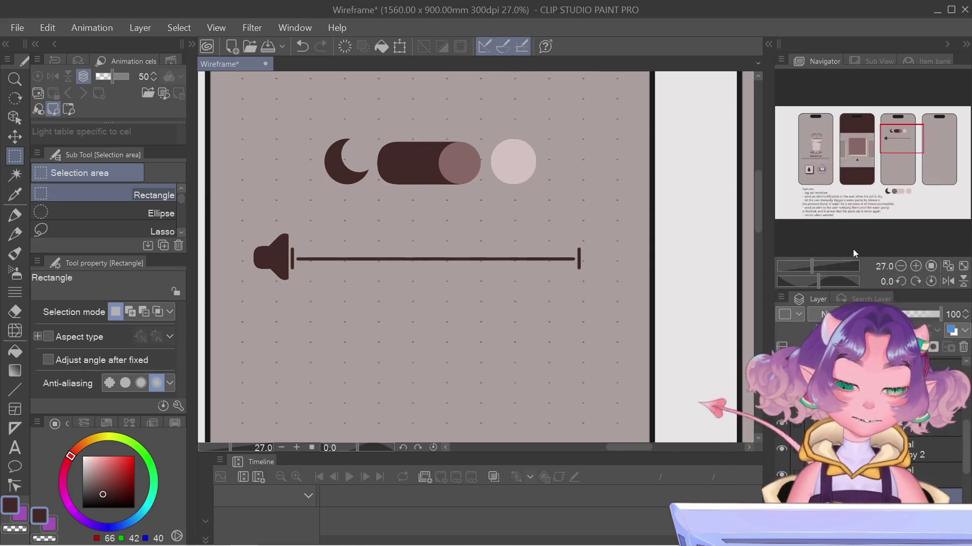
key("ctrl+t")
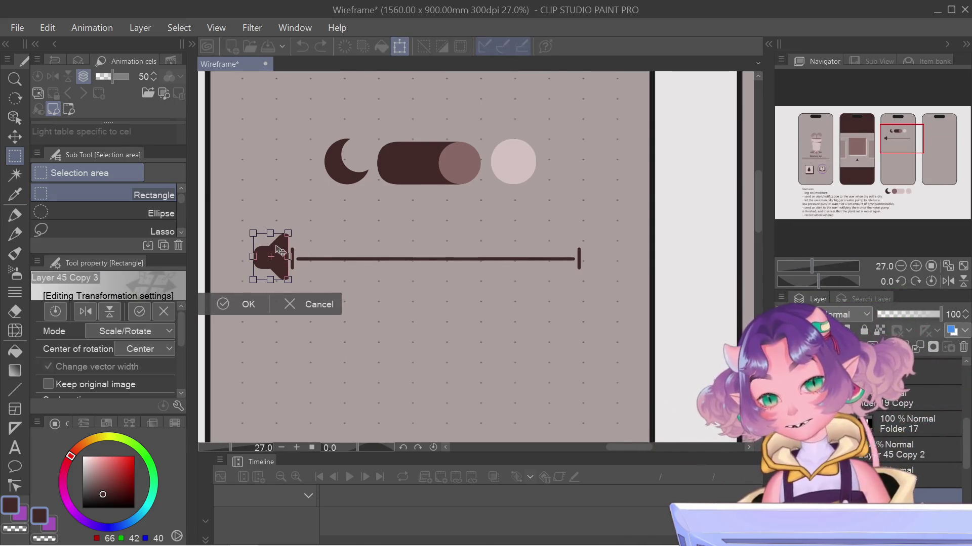
left_click_drag(280, 250, 611, 250)
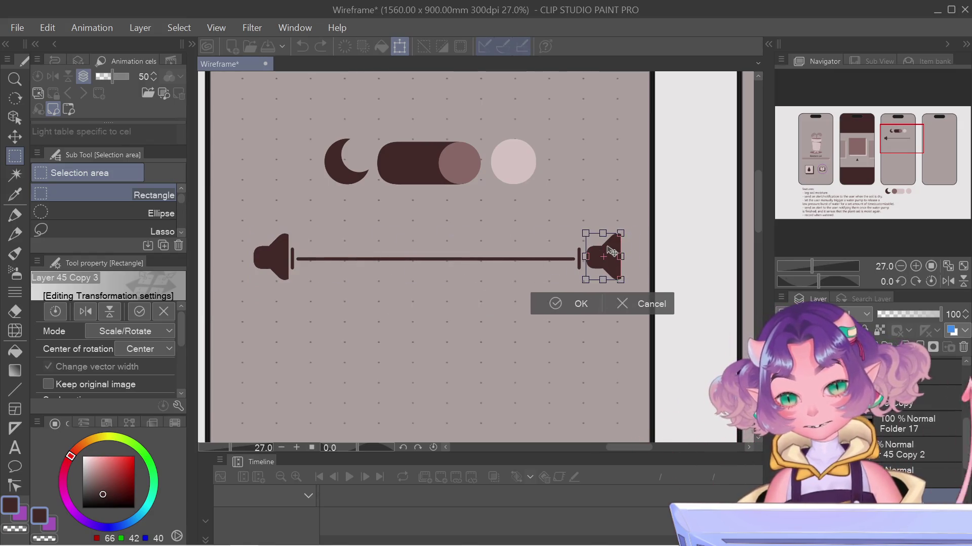
left_click_drag(611, 250, 610, 250)
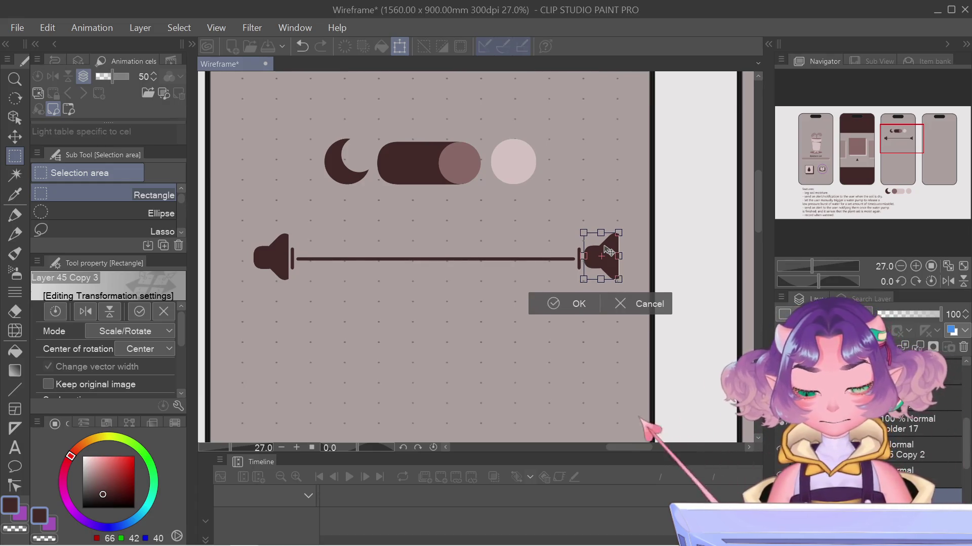
key("Return")
Nudge the right speaker icon two steps left into its final position
key("ctrl+t")
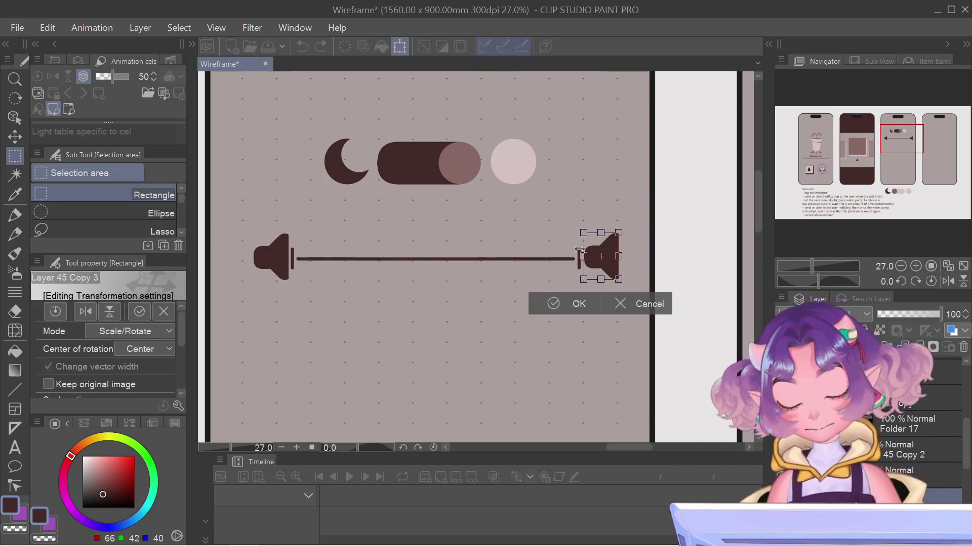
key("Left")
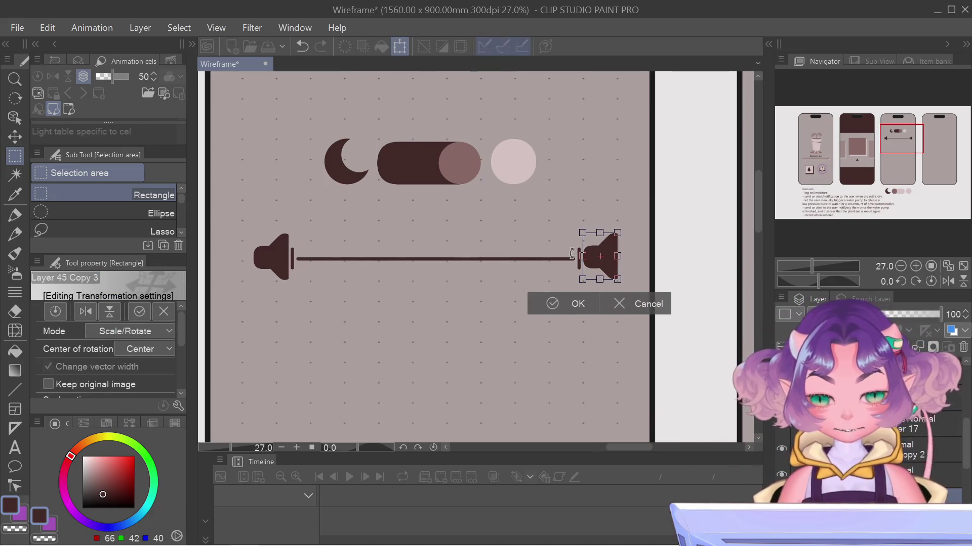
key("Left")
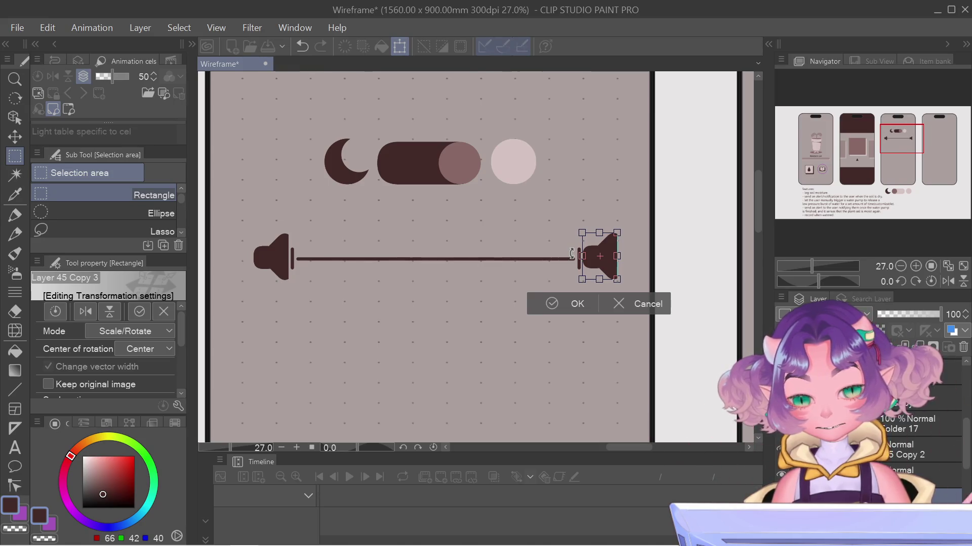
key("Return")
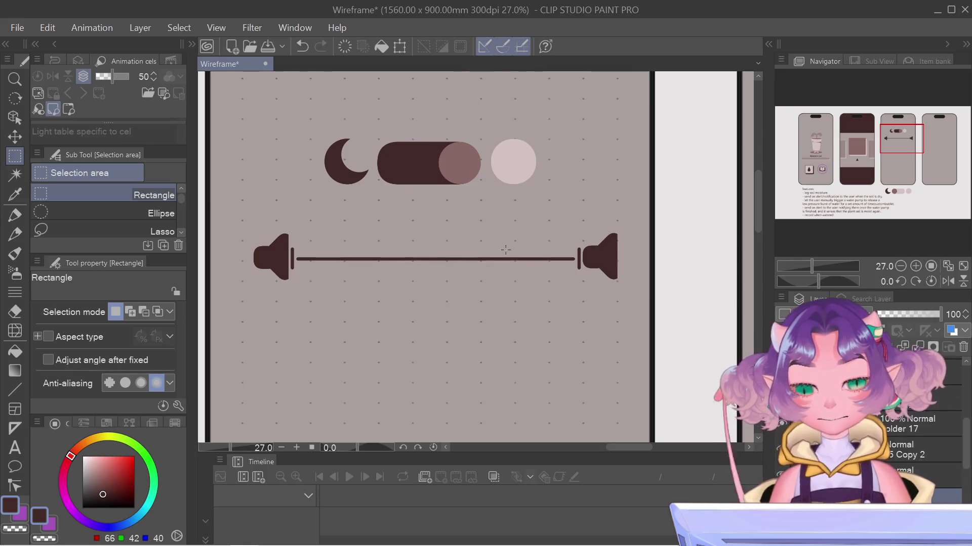
scroll(505, 250, "down", 2)
scroll(511, 253, "down", 2)
scroll(626, 266, "up", 2)
scroll(585, 268, "up", 2)
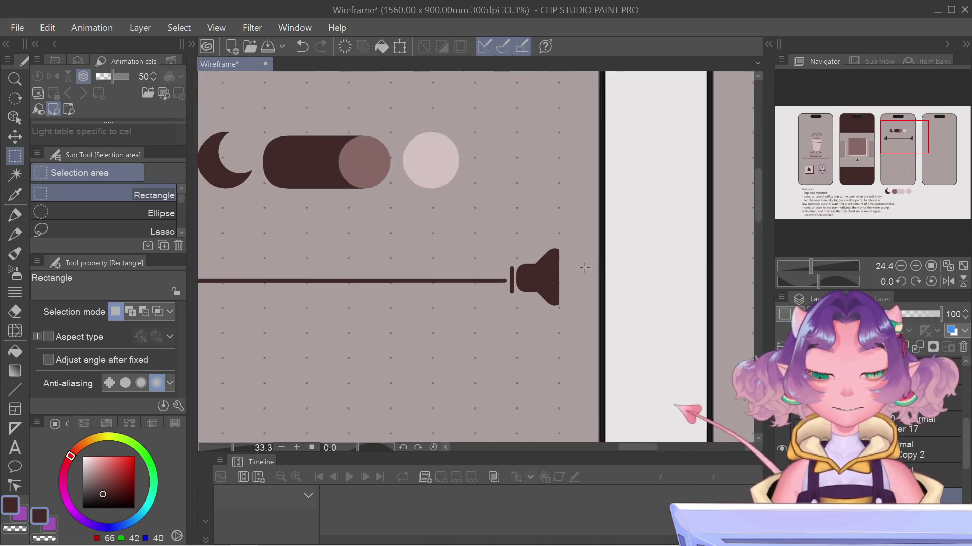
left_click_drag(585, 263, 588, 267)
left_click(582, 268)
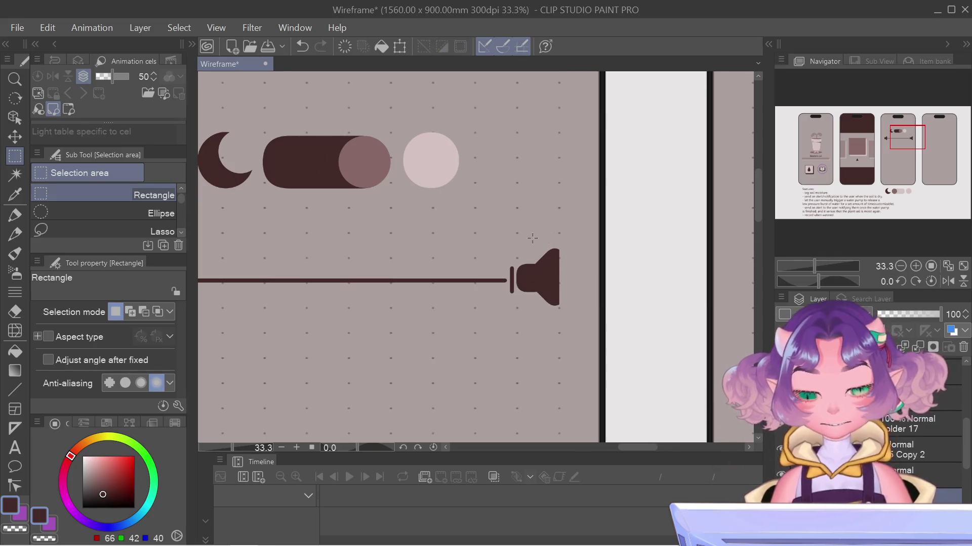
Select the Figure tool, try a short line beside the right speaker, and recenter on the third phone
left_click(18, 391)
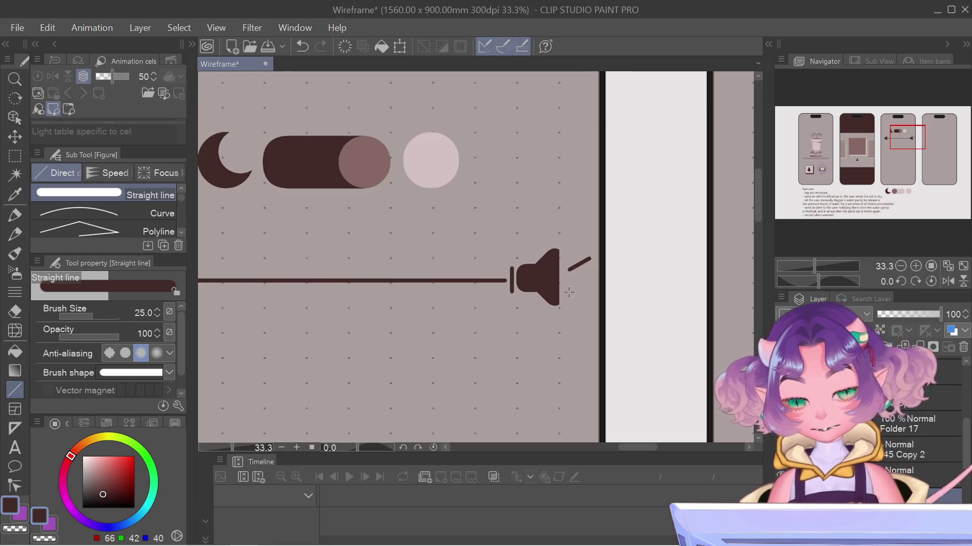
left_click_drag(569, 293, 584, 308)
scroll(587, 268, "down", 8)
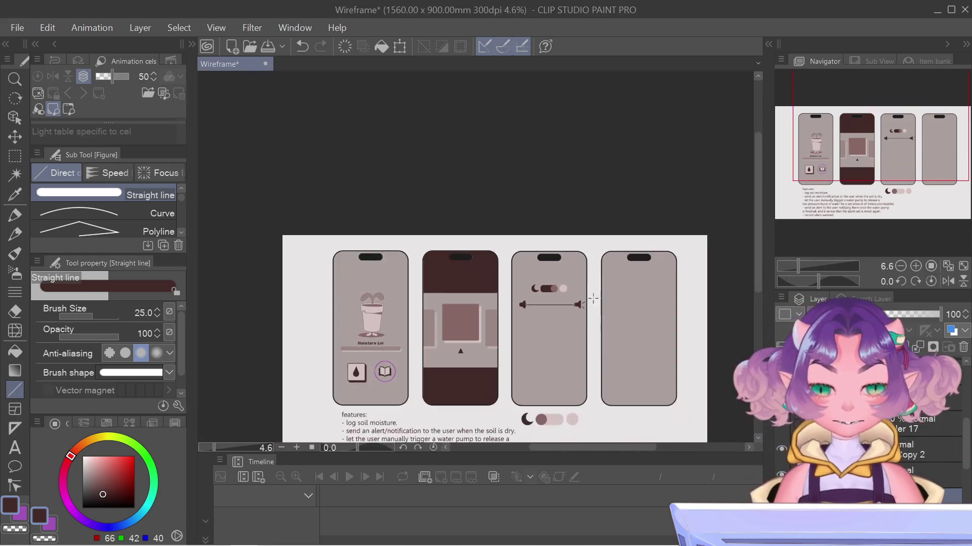
left_click_drag(588, 258, 679, 188)
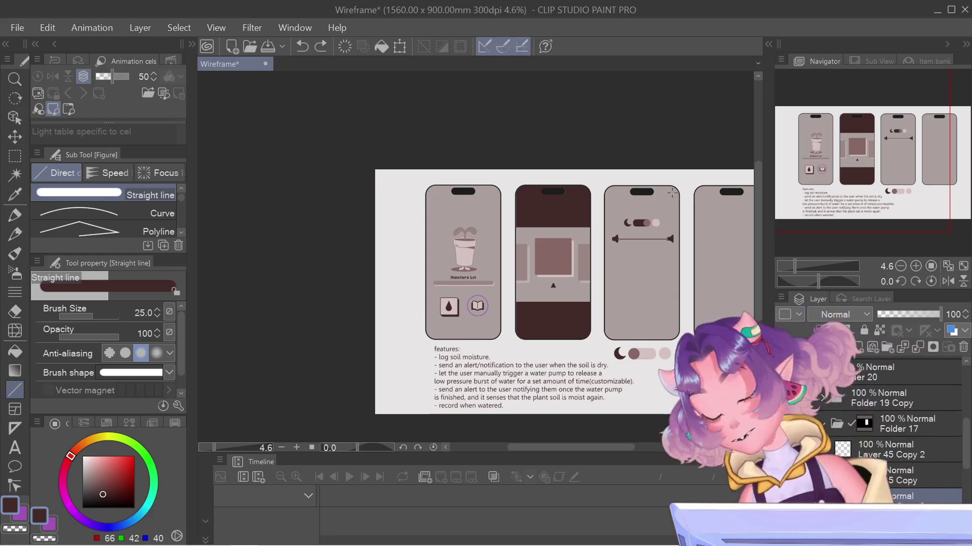
scroll(672, 192, "up", 2)
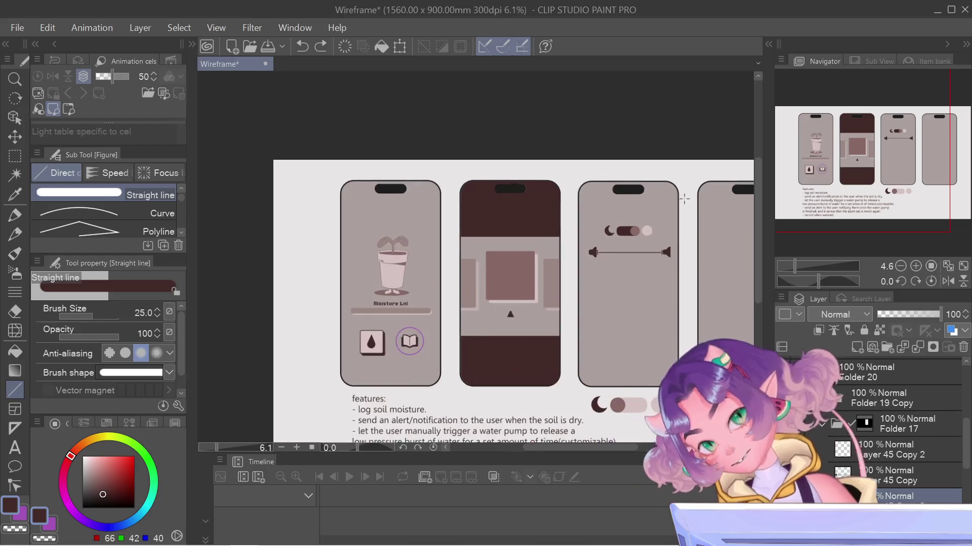
scroll(671, 192, "up", 2)
scroll(671, 192, "up", 2)
left_click_drag(485, 191, 427, 207)
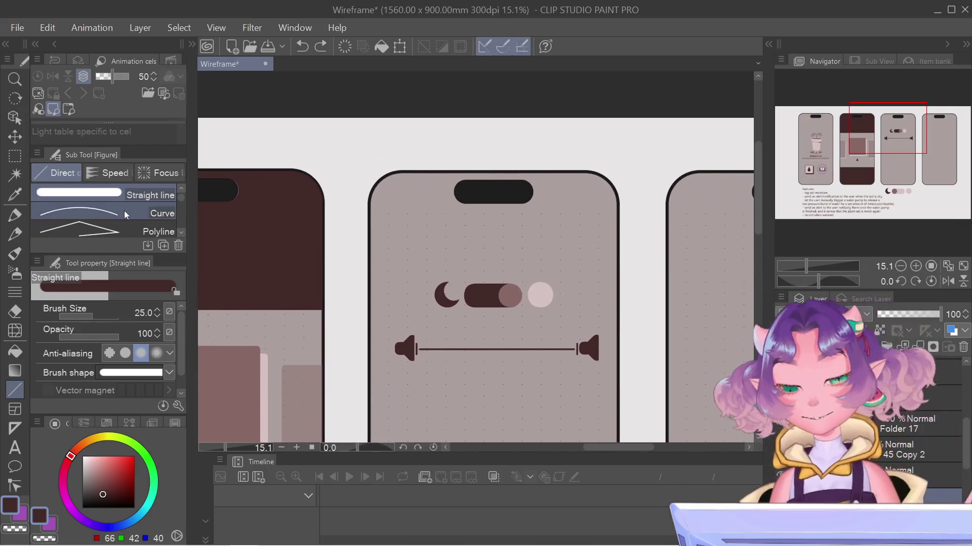
Choose the Curve sub tool, enlarge its brush, check the layout, then undo the arc stroke
left_click(102, 213)
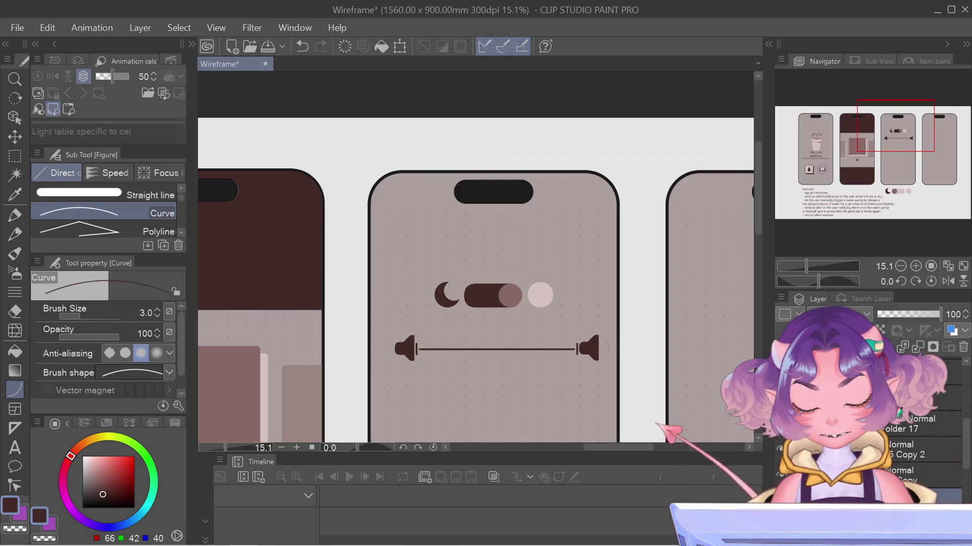
key("bracketright")
key("bracketright")
key("bracketright")
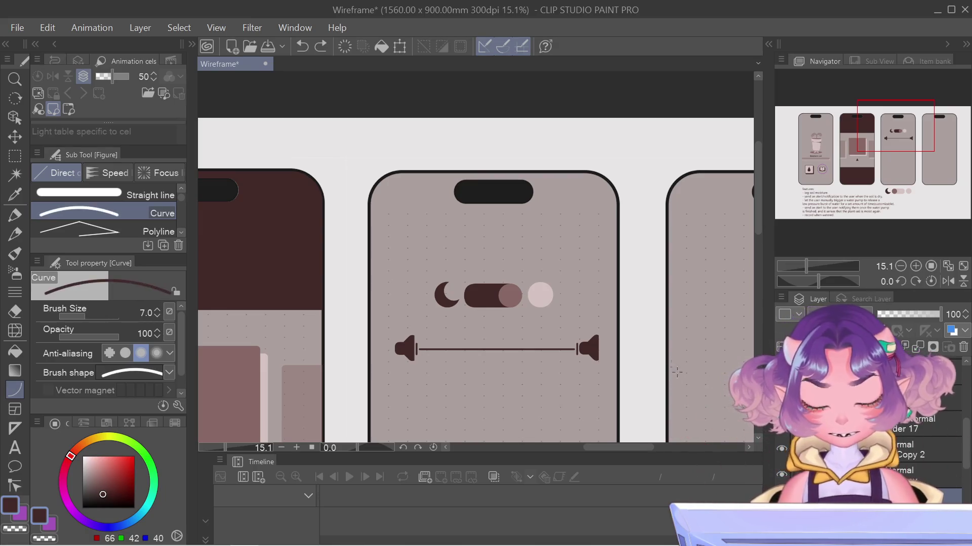
key("bracketright")
key("bracketright")
scroll(607, 362, "up", 2)
scroll(603, 359, "up", 2)
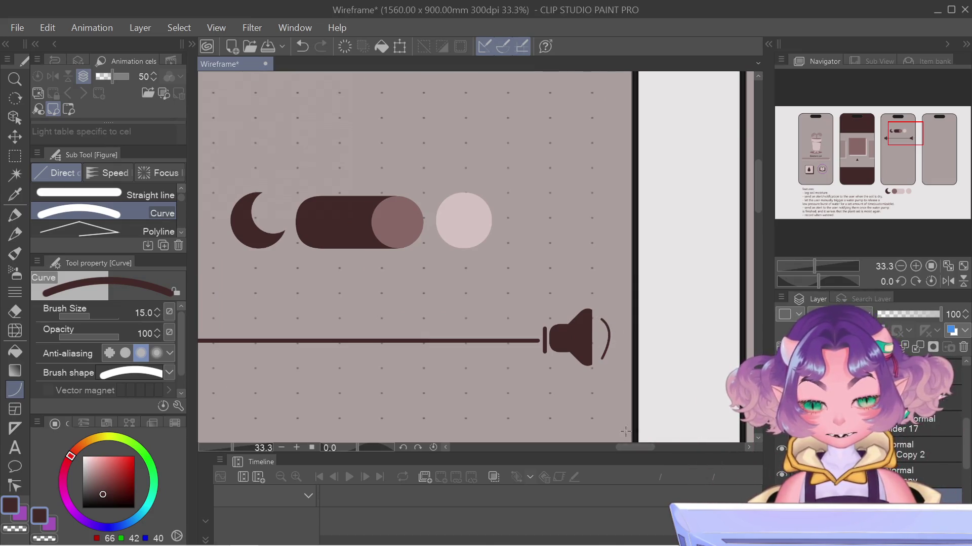
scroll(625, 431, "down", 3)
scroll(637, 405, "down", 2)
scroll(649, 374, "down", 2)
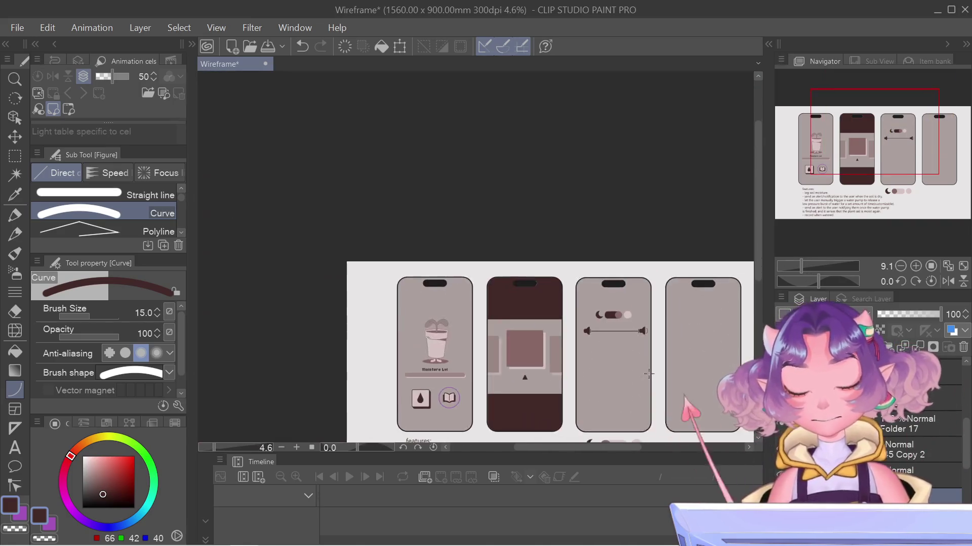
left_click_drag(649, 374, 617, 339)
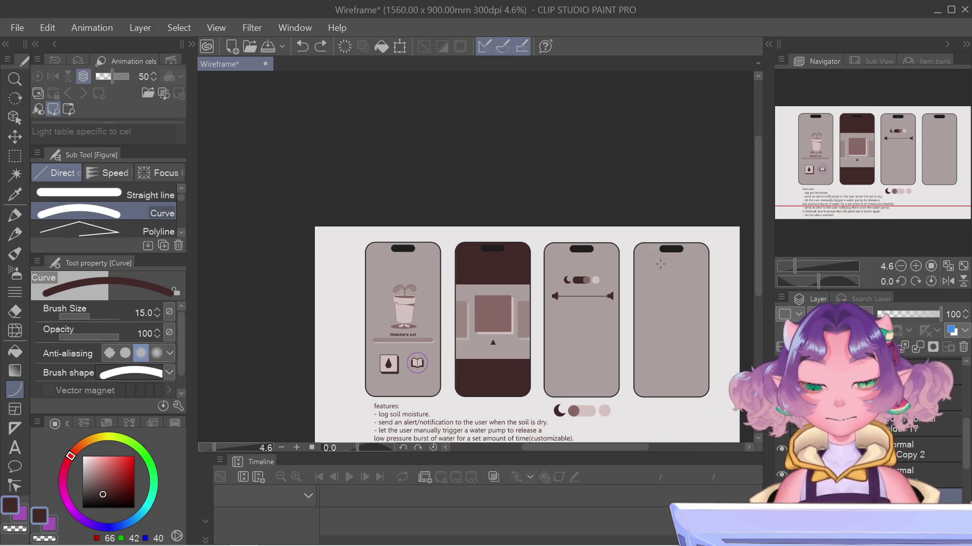
scroll(646, 262, "up", 8)
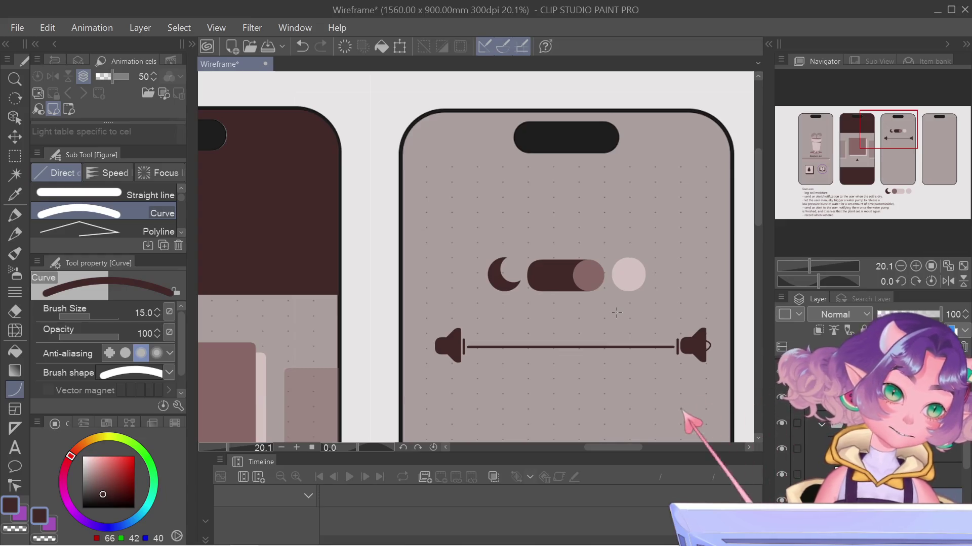
key("ctrl+z")
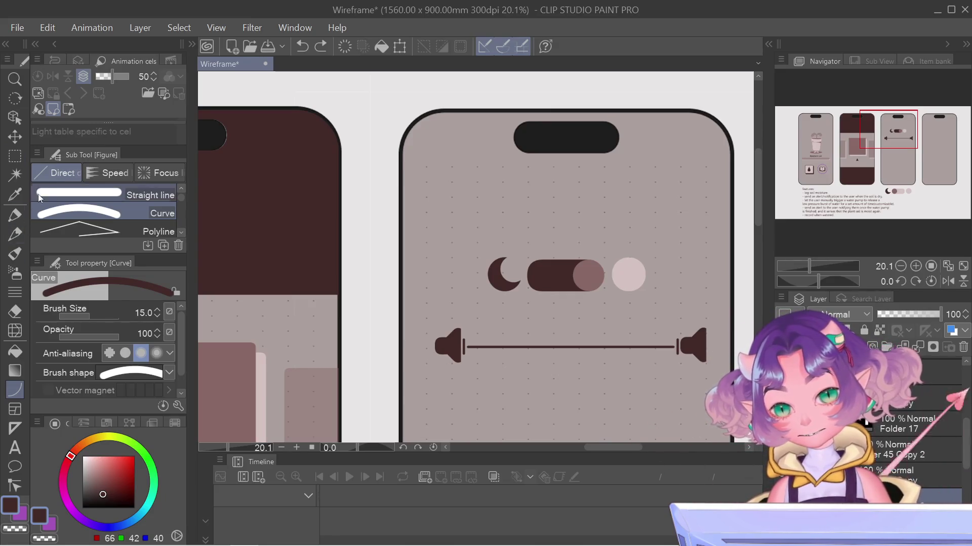
Set the Straight line tool to size 40, duplicate the layer, and select the stroke left of the speaker
key("u")
key("bracketright")
key("bracketright")
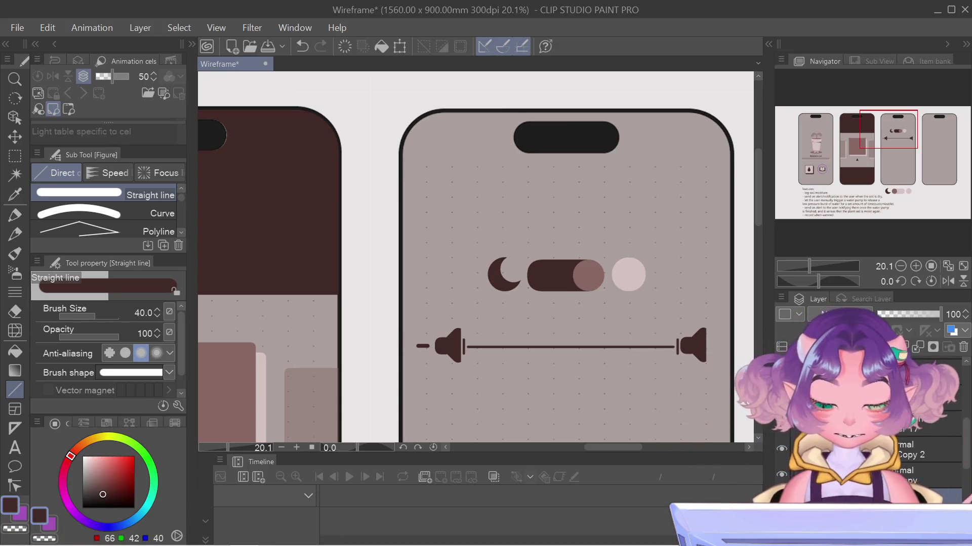
right_click(799, 430)
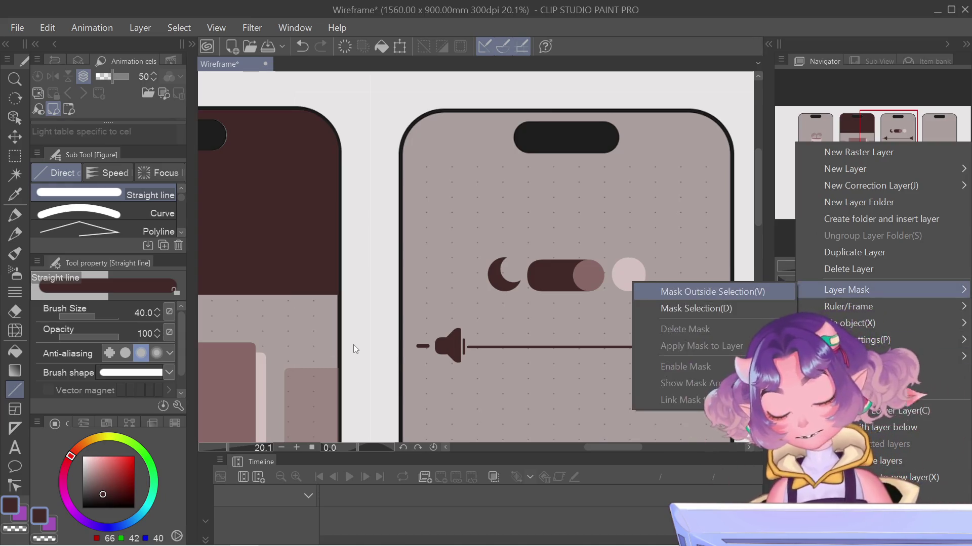
left_click(16, 172)
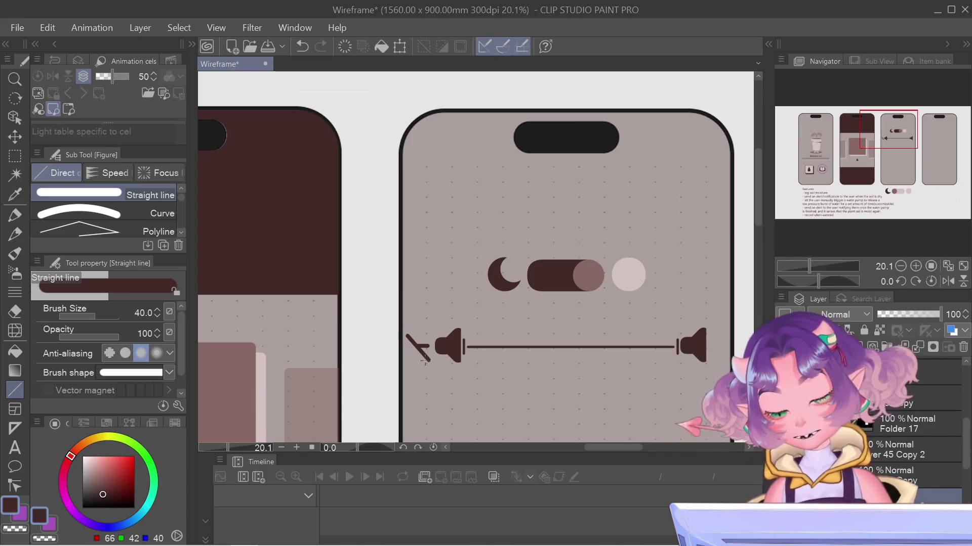
left_click(15, 155)
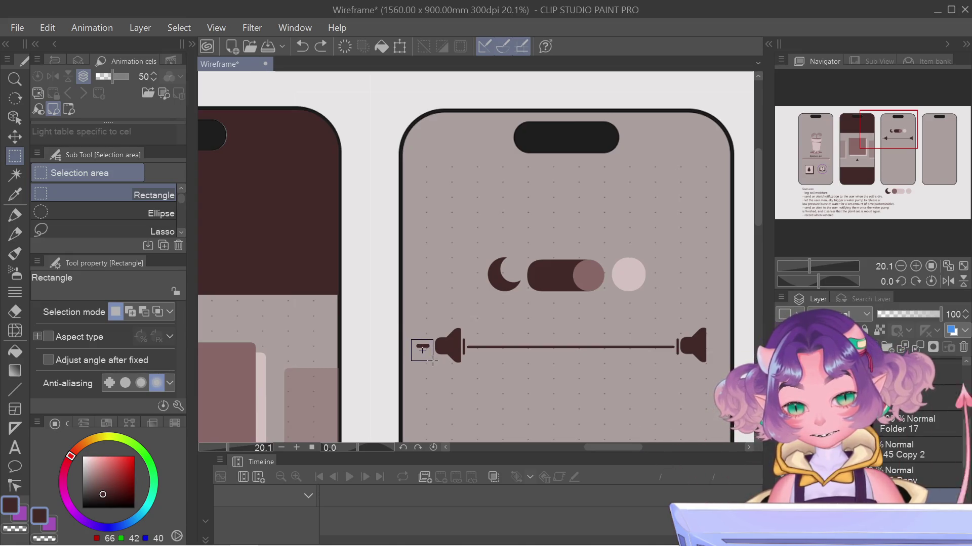
left_click_drag(432, 362, 433, 361)
Rotate the selected stroke into a plus sign and nudge it into place
key("ctrl+t")
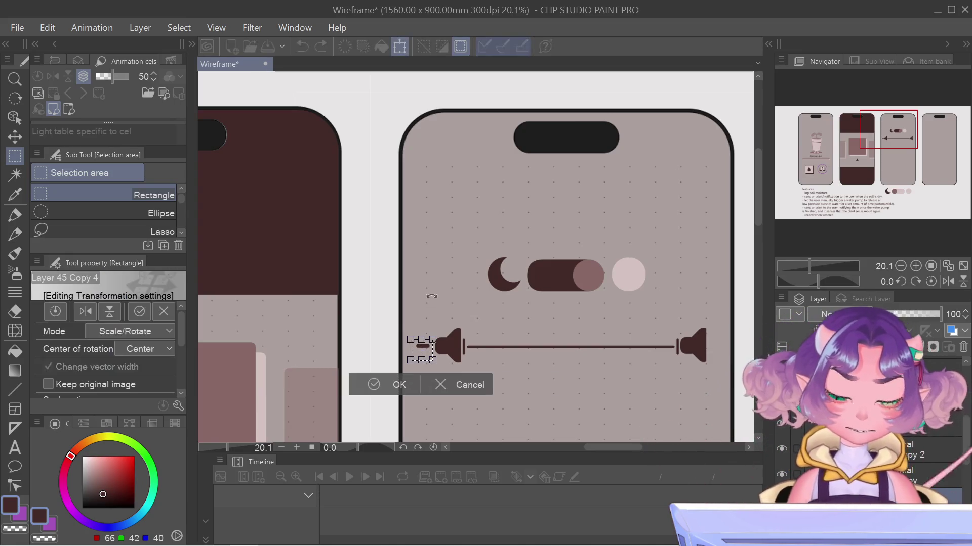
left_click_drag(485, 324, 412, 254)
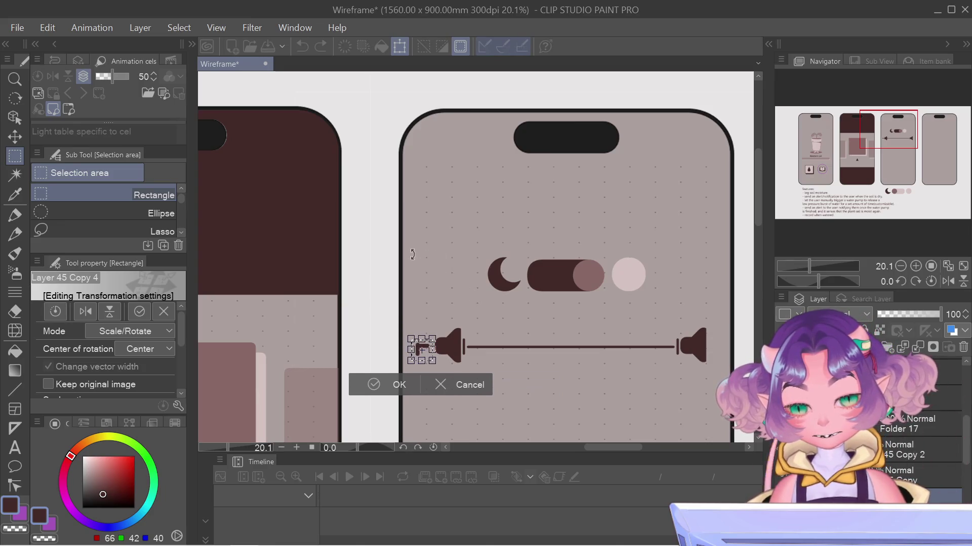
scroll(420, 347, "up", 2)
scroll(421, 348, "up", 2)
scroll(420, 347, "up", 1)
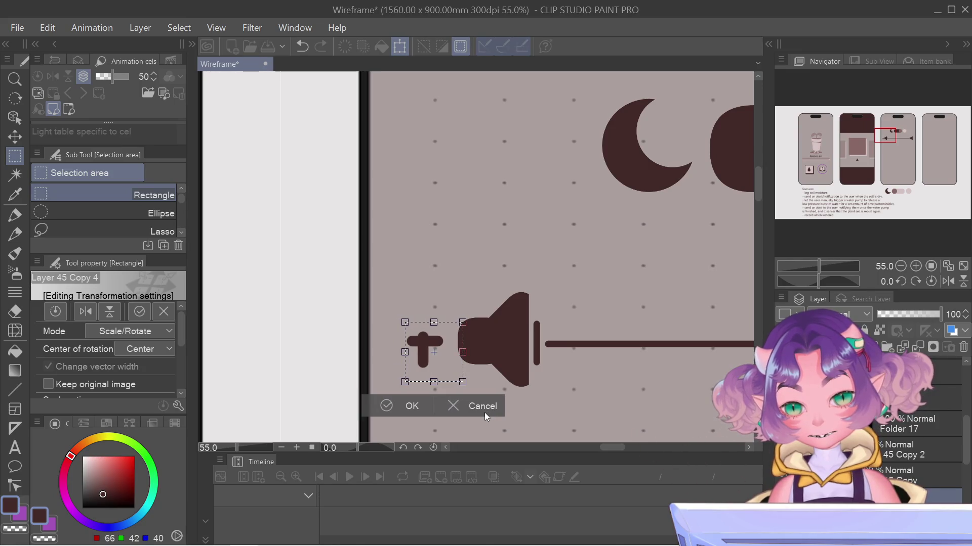
key("Up")
key("Up")
key("Up")
key("Up")
key("Up")
key("Up")
key("Up")
key("Up")
key("Down")
key("Return")
left_click(430, 259)
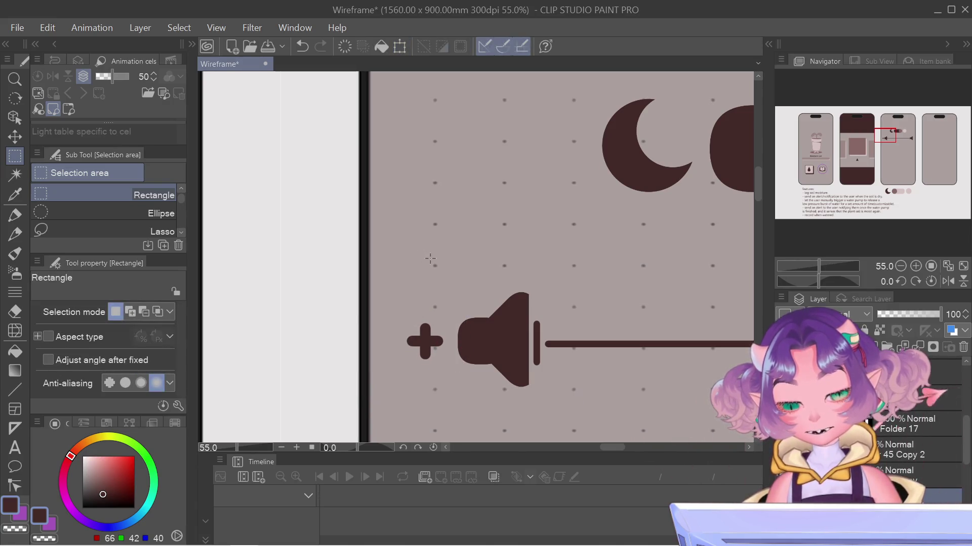
scroll(510, 348, "down", 2)
scroll(510, 348, "right", 3)
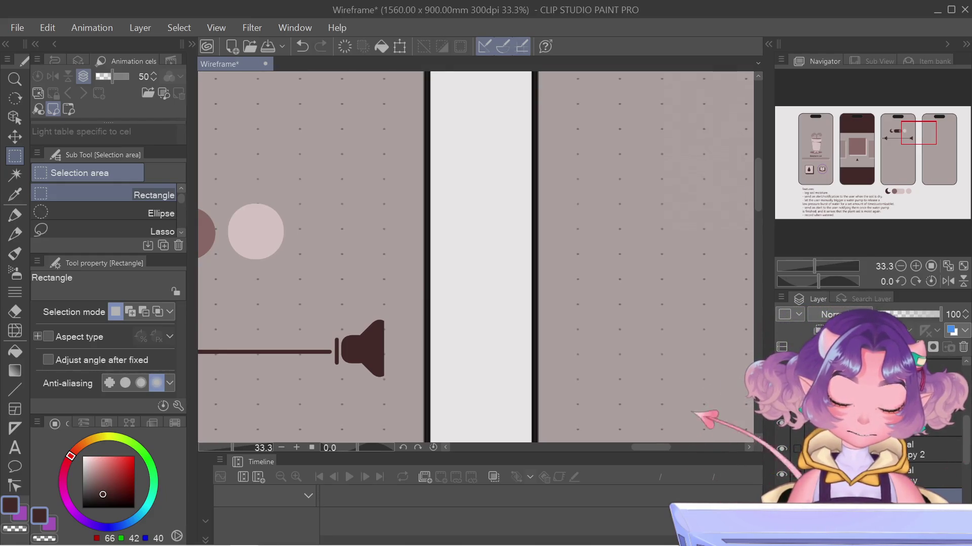
Duplicate the plus sign's layer and select the plus left of the speaker
right_click(936, 428)
left_click(683, 418)
mouse_move(331, 267)
left_mouse_down()
mouse_move(659, 249)
mouse_move(796, 263)
left_mouse_up()
scroll(385, 355, "up", 2)
scroll(385, 354, "up", 2)
left_click_drag(332, 328, 398, 387)
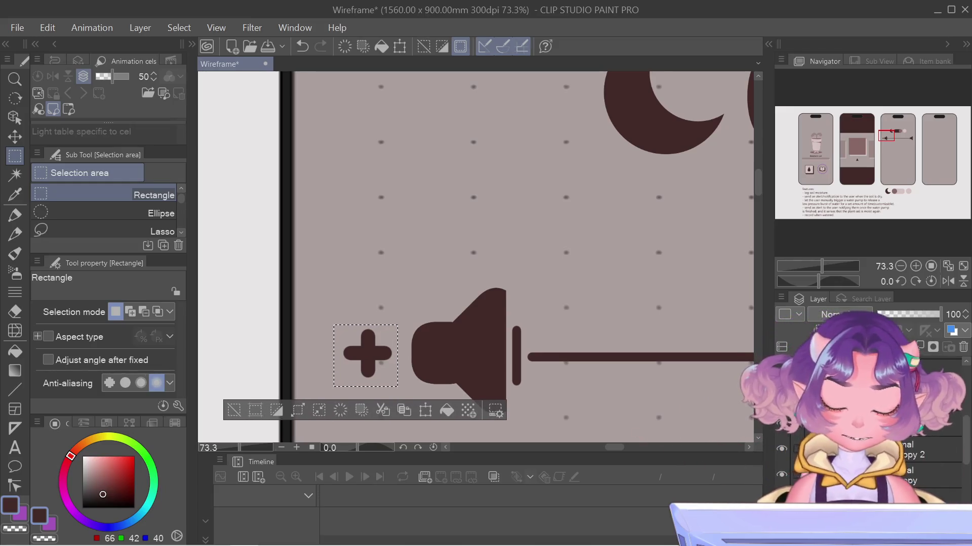
right_click(797, 433)
key("Escape")
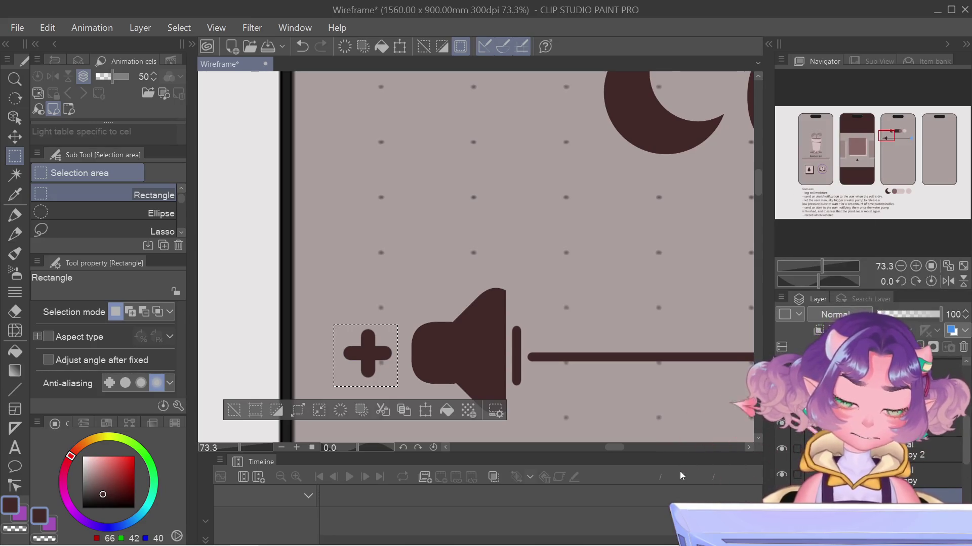
scroll(608, 409, "down", 1)
scroll(609, 409, "down", 1)
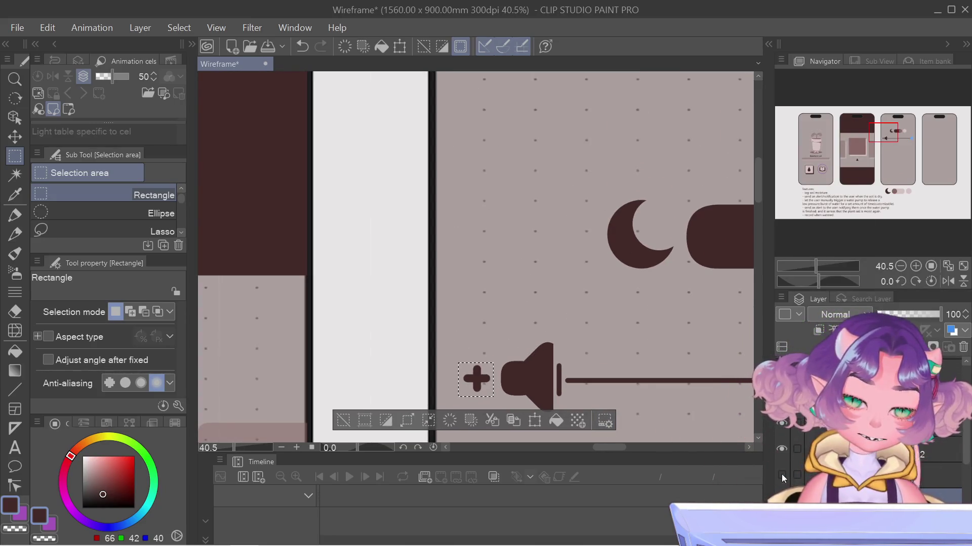
Show the hidden layer and select the vertical bars beside the speaker and at the slider's right end
left_click(781, 474)
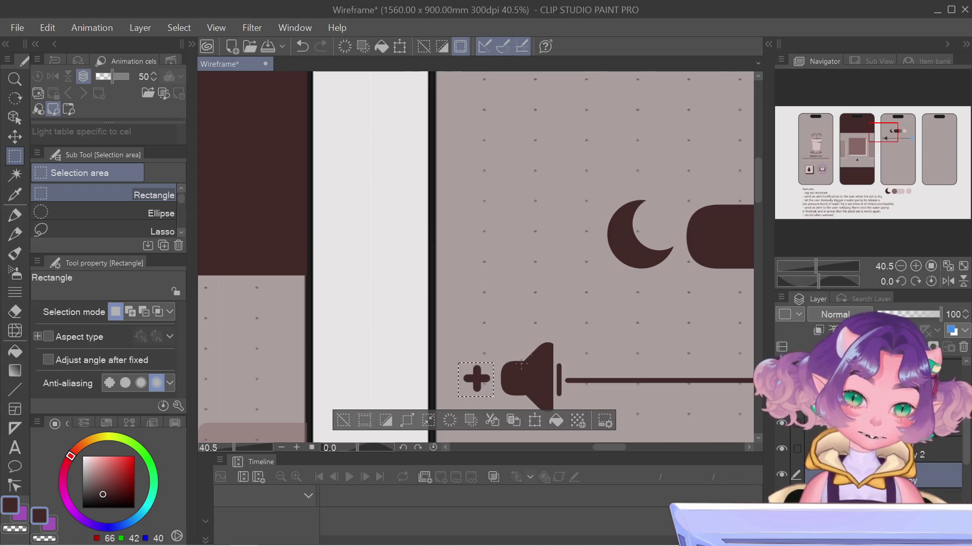
left_click_drag(554, 355, 563, 415)
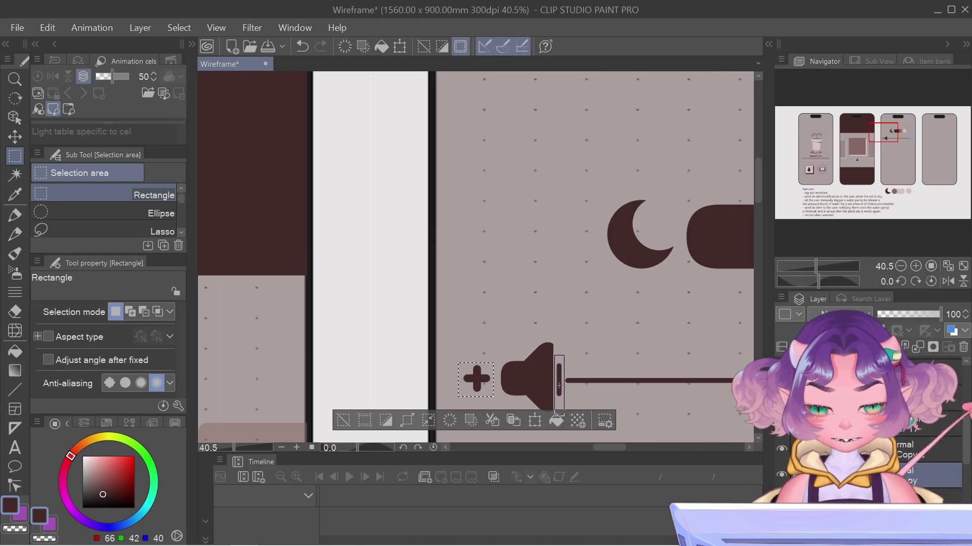
left_click_drag(892, 137, 912, 142)
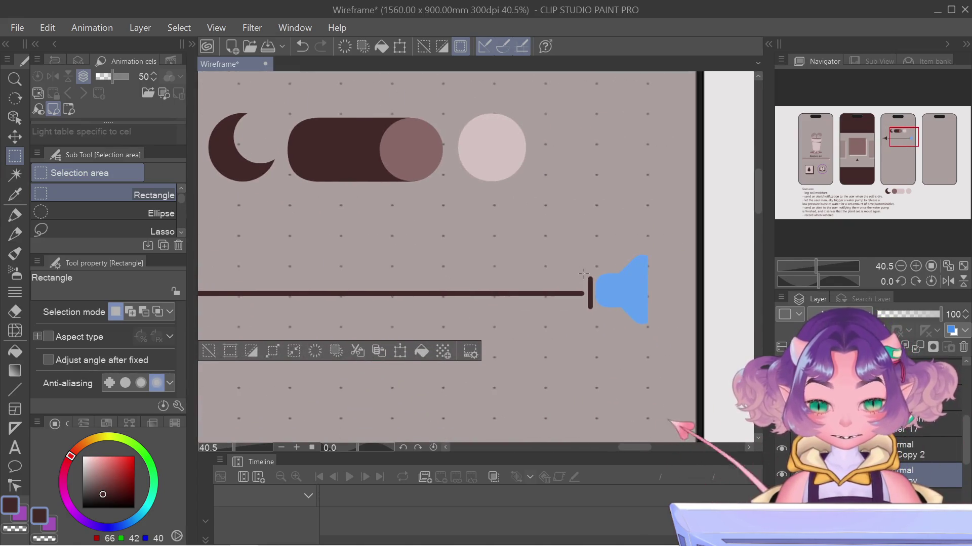
left_click_drag(591, 341, 592, 339)
left_click_drag(585, 272, 595, 338)
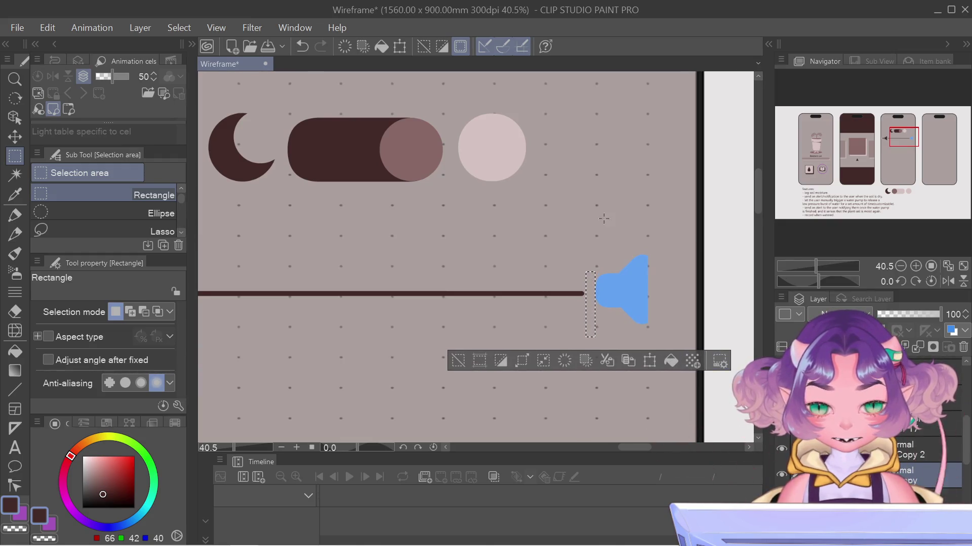
left_click(464, 375)
scroll(506, 362, "up", 1)
scroll(557, 349, "up", 1)
scroll(570, 342, "up", 2)
scroll(571, 346, "up", 1)
scroll(572, 346, "down", 2)
scroll(571, 347, "down", 2)
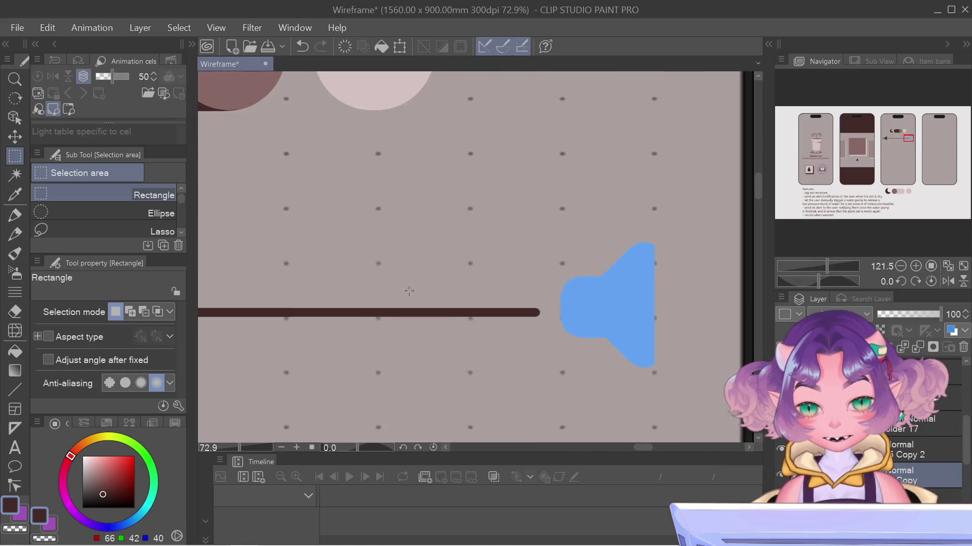
With Operation > Object, move the plus sign to just right of the right speaker icon
left_click(11, 120)
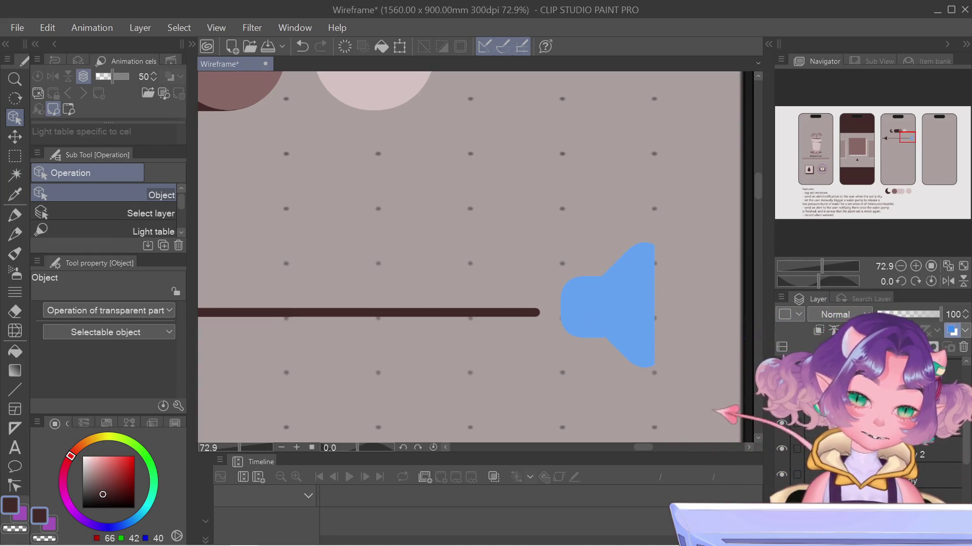
left_click(954, 335)
scroll(497, 363, "down", 2)
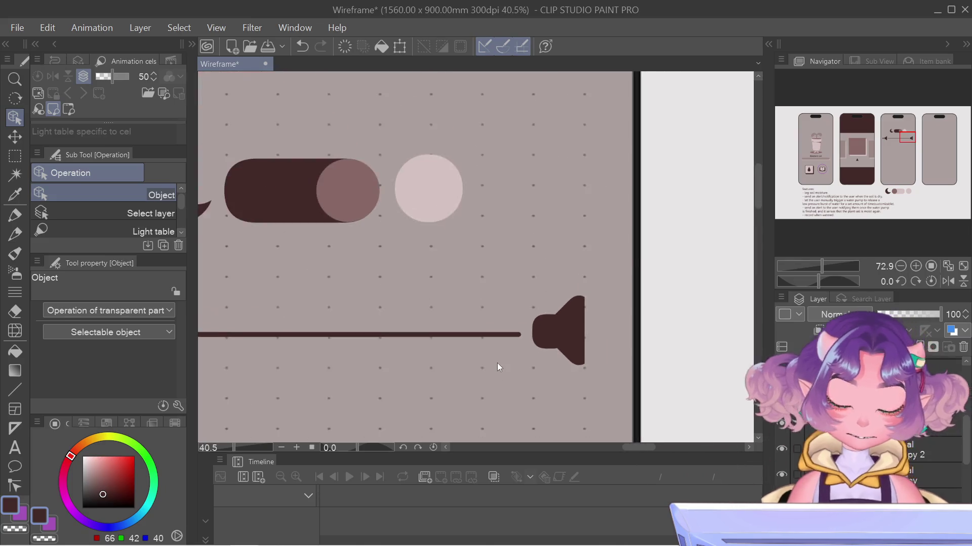
scroll(496, 363, "down", 2)
scroll(496, 362, "down", 2)
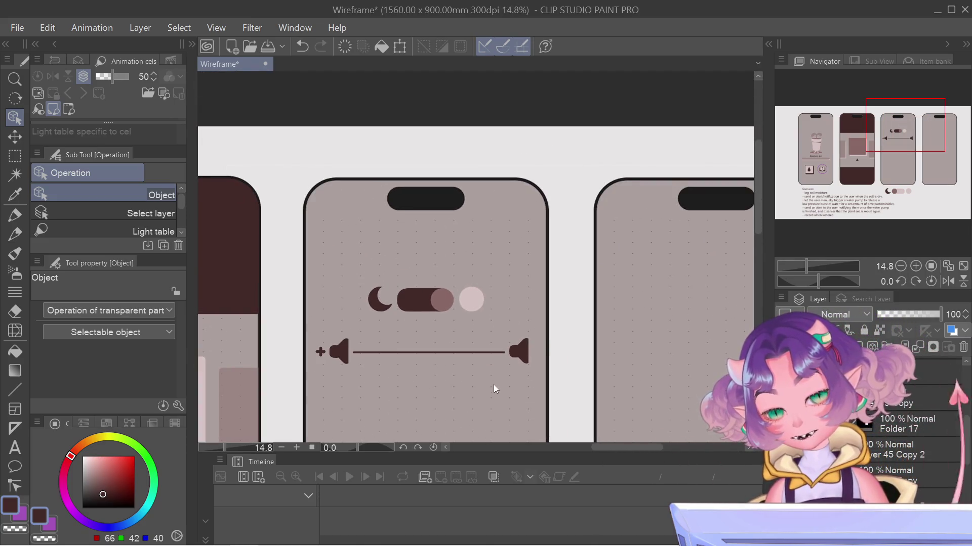
scroll(496, 391, "up", 1)
scroll(499, 396, "up", 1)
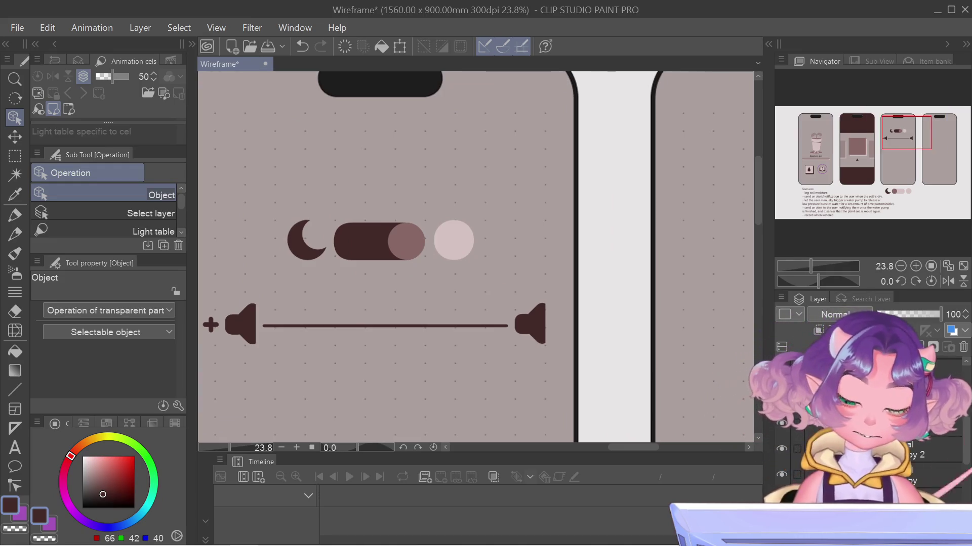
left_click(211, 324)
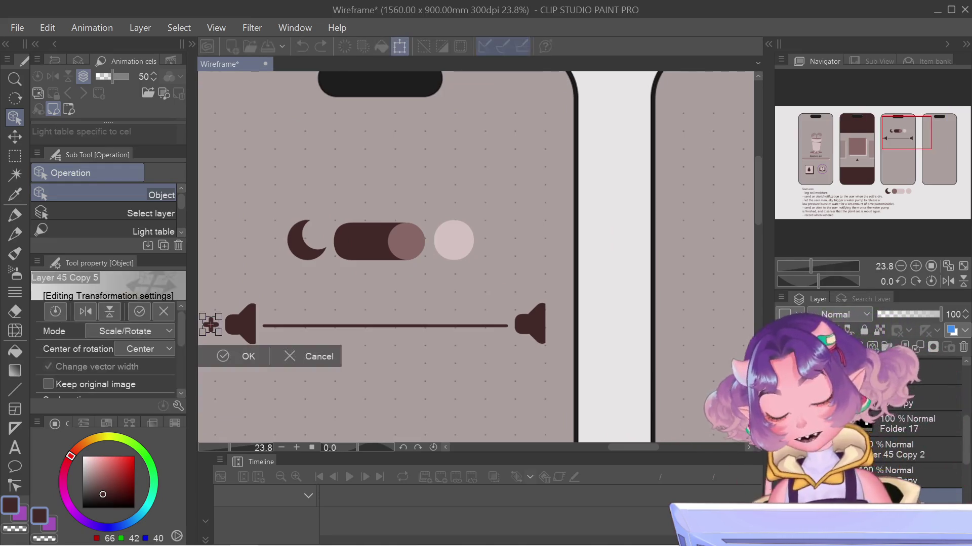
left_click_drag(251, 325, 560, 324)
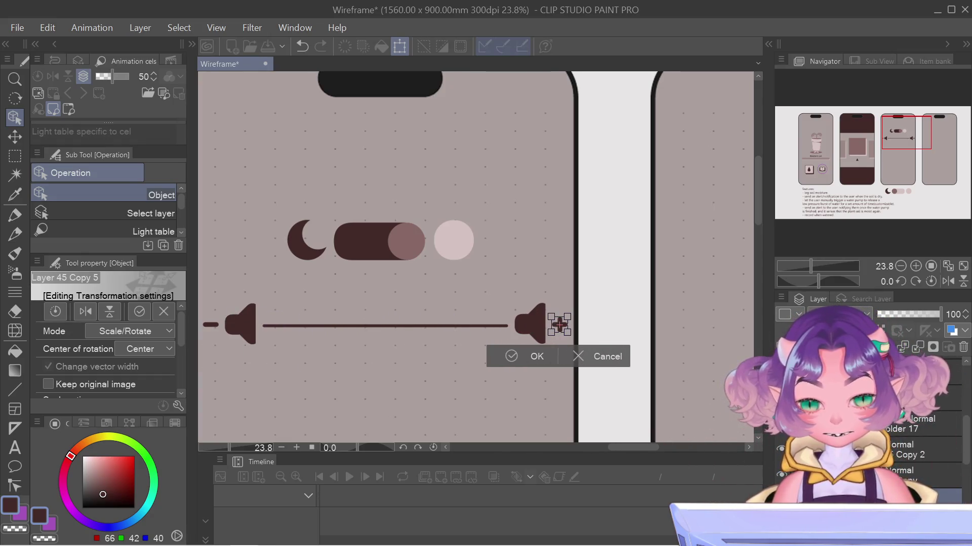
key("Return")
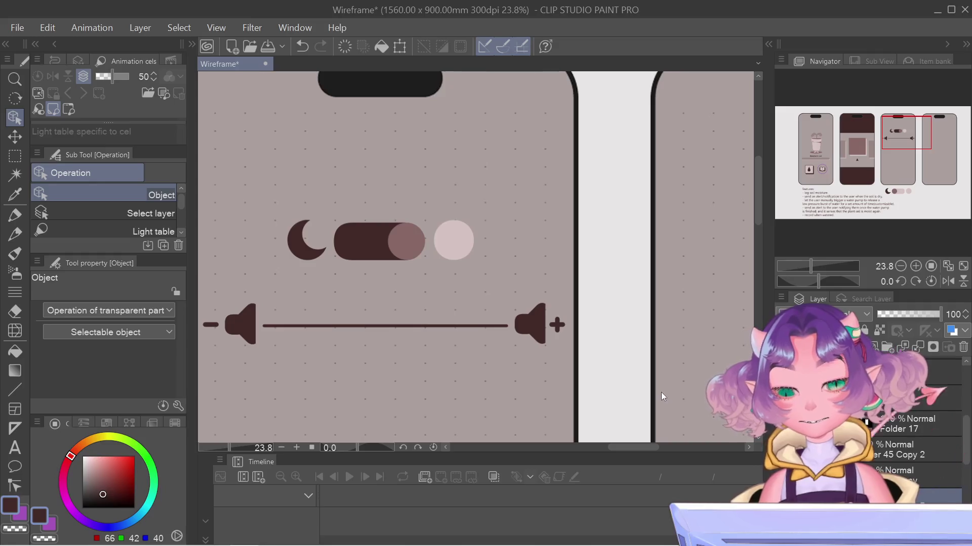
Bring the lower part of the phones into view and switch to the Object tool
scroll(661, 392, "down", 3)
scroll(552, 393, "down", 1)
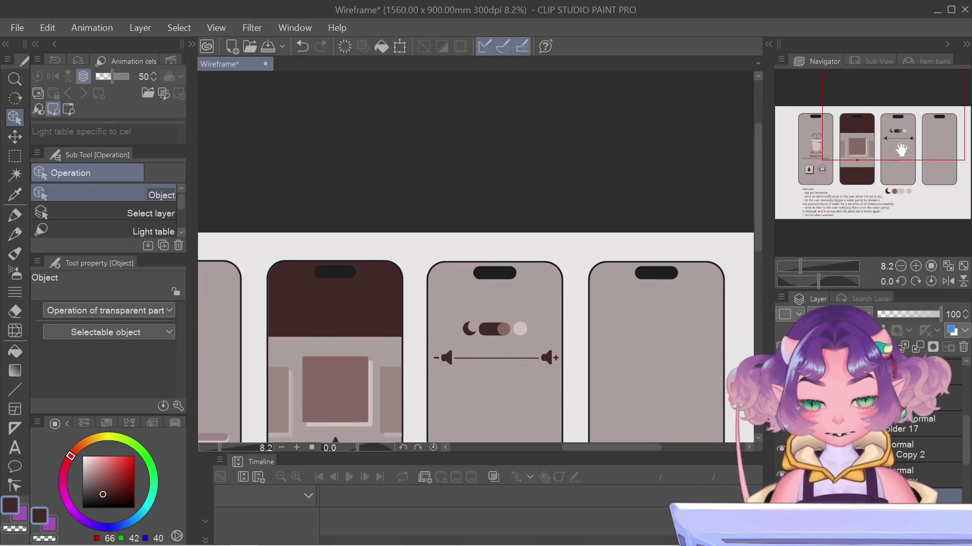
scroll(901, 149, "up", 3)
mouse_move(875, 146)
left_mouse_down()
mouse_move(881, 162)
mouse_move(878, 146)
mouse_move(834, 170)
left_mouse_up()
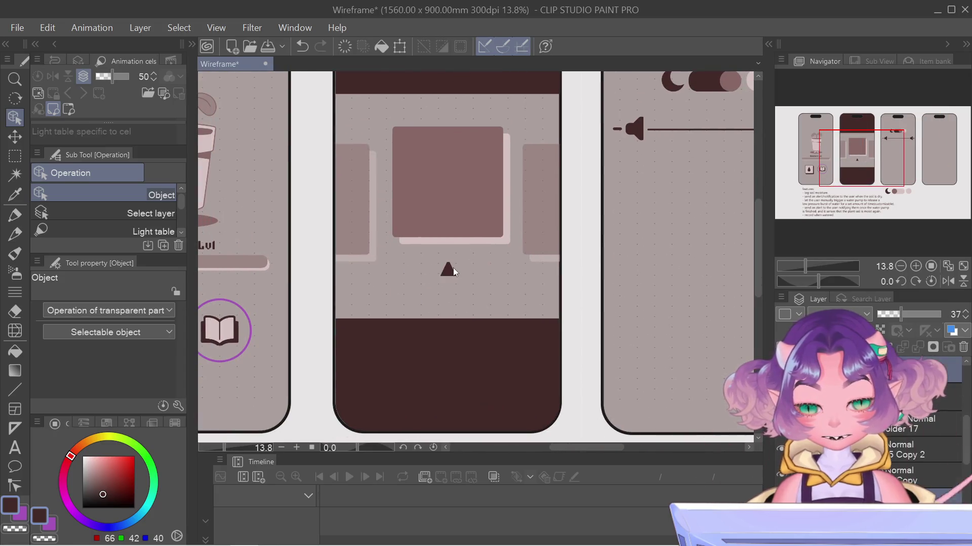
left_click(15, 98)
left_click(15, 117)
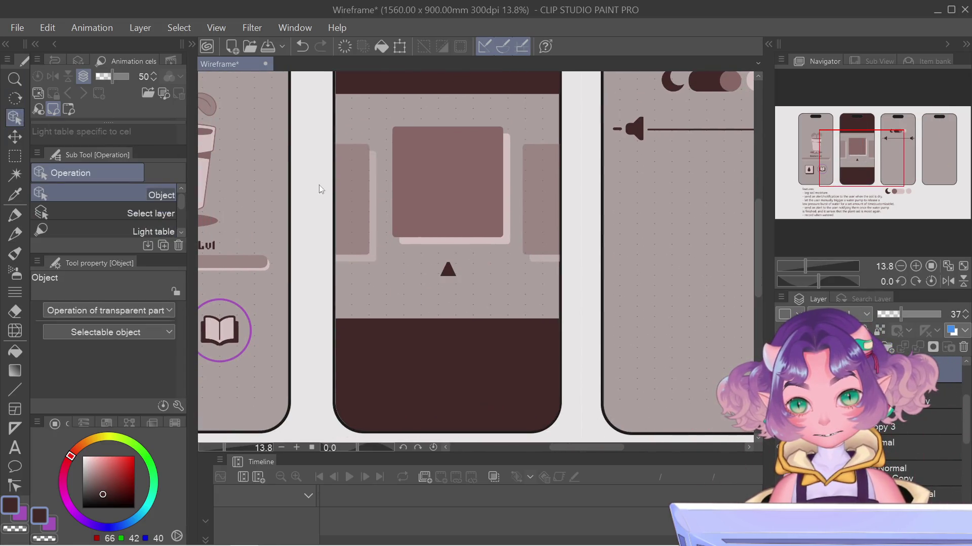
Pan to the third phone screen, then select and delete the minus sign beside the volume slider
left_click(448, 268)
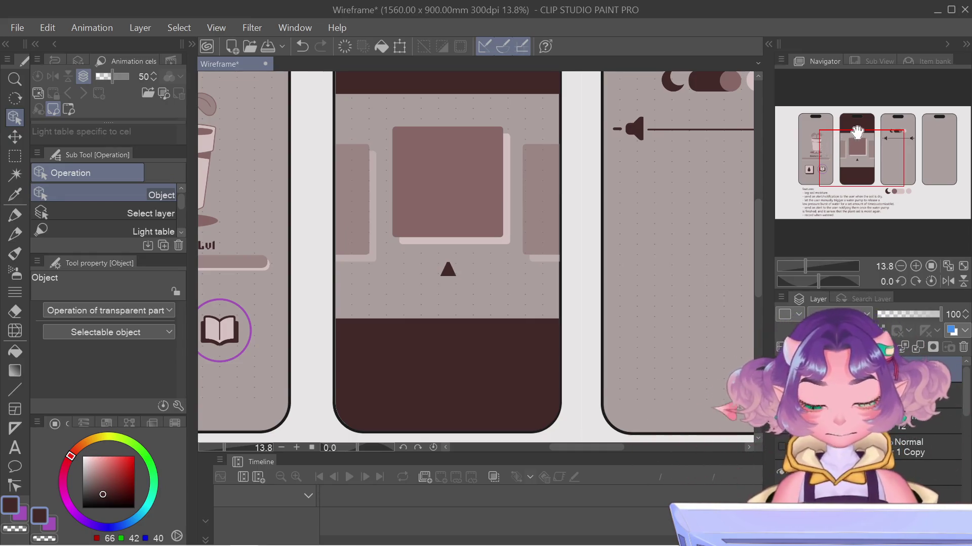
left_click_drag(825, 147, 883, 127)
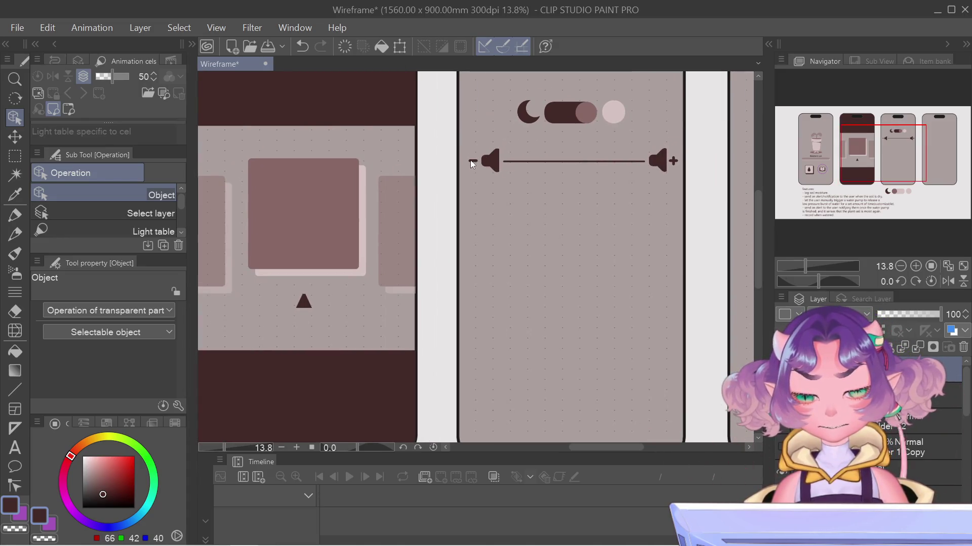
left_click(471, 161)
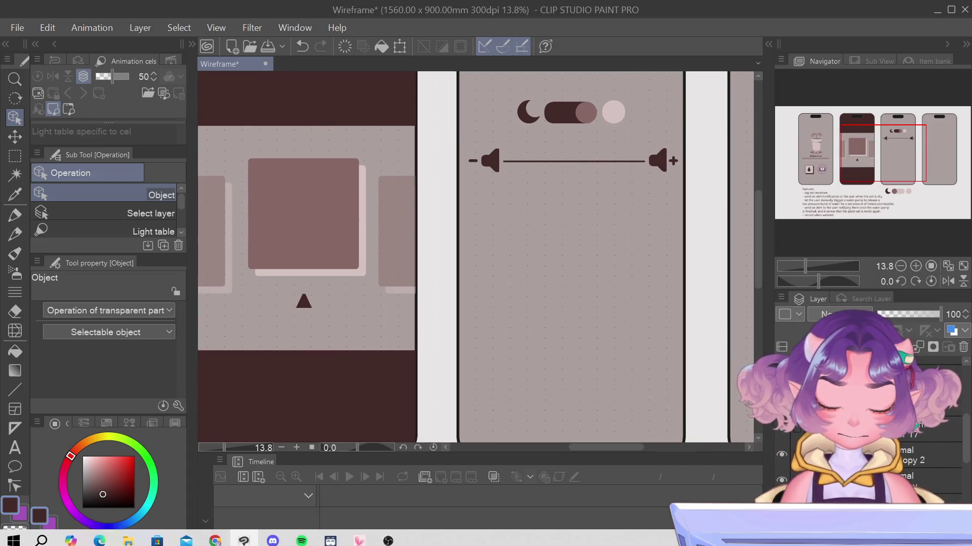
key("Delete")
Select and transform the minus sign beside the slider, then return to the Object tool
key("m")
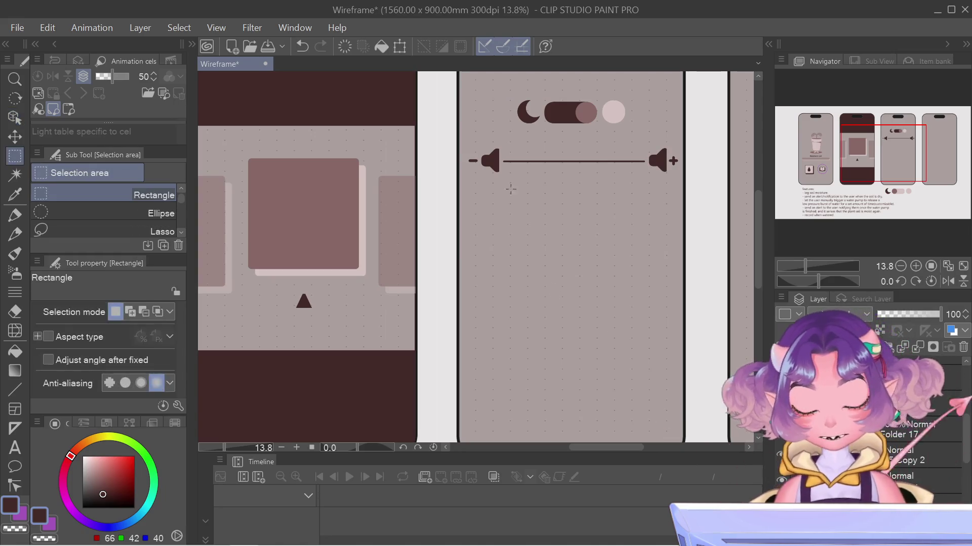
left_click_drag(488, 187, 487, 187)
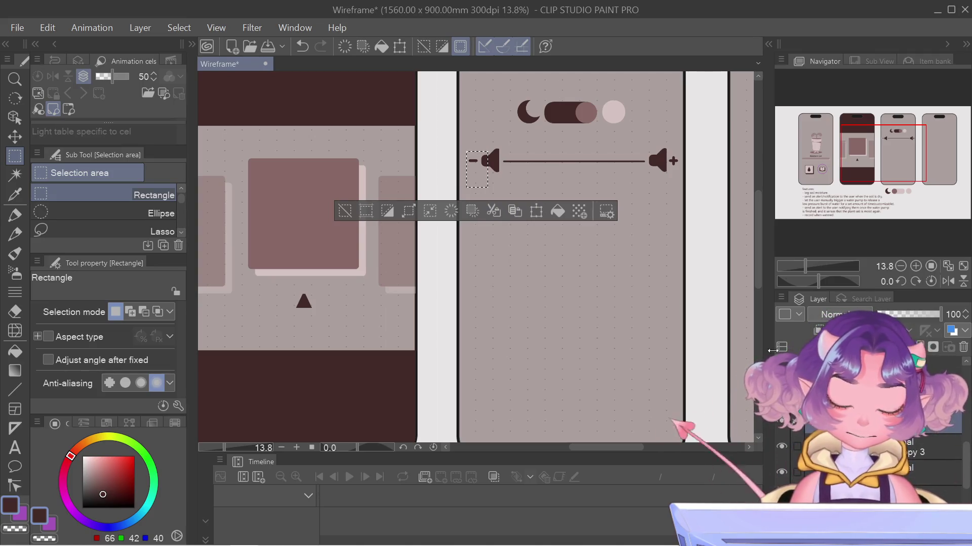
key("ctrl+d")
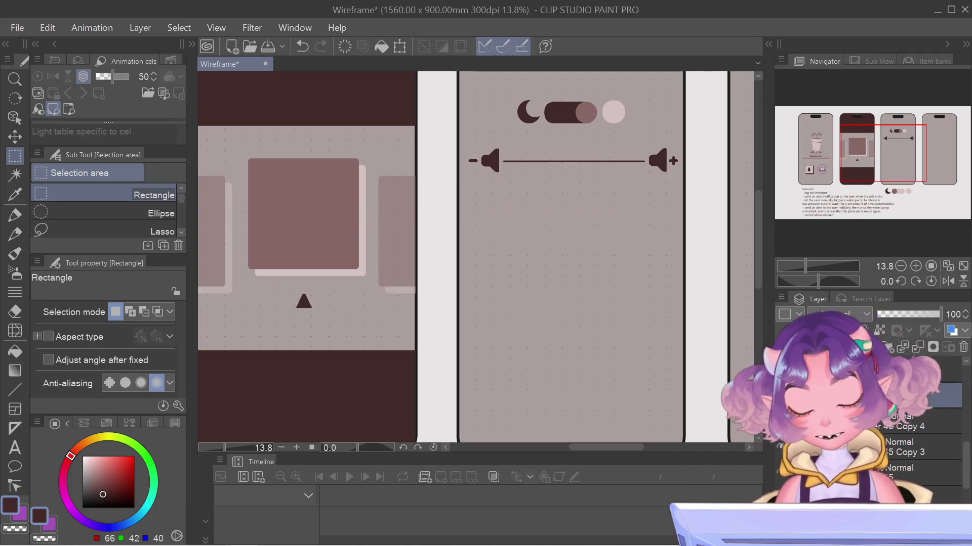
key("ctrl+t")
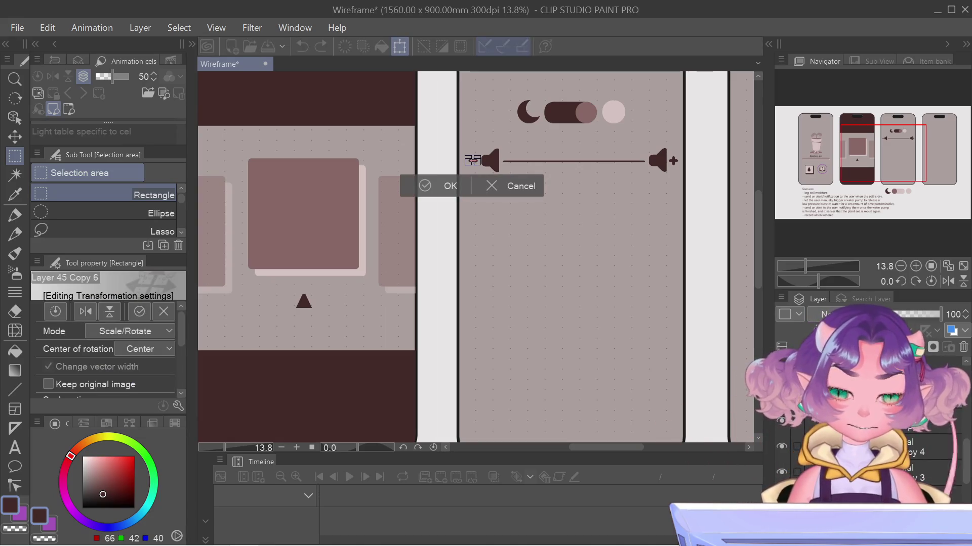
key("Return")
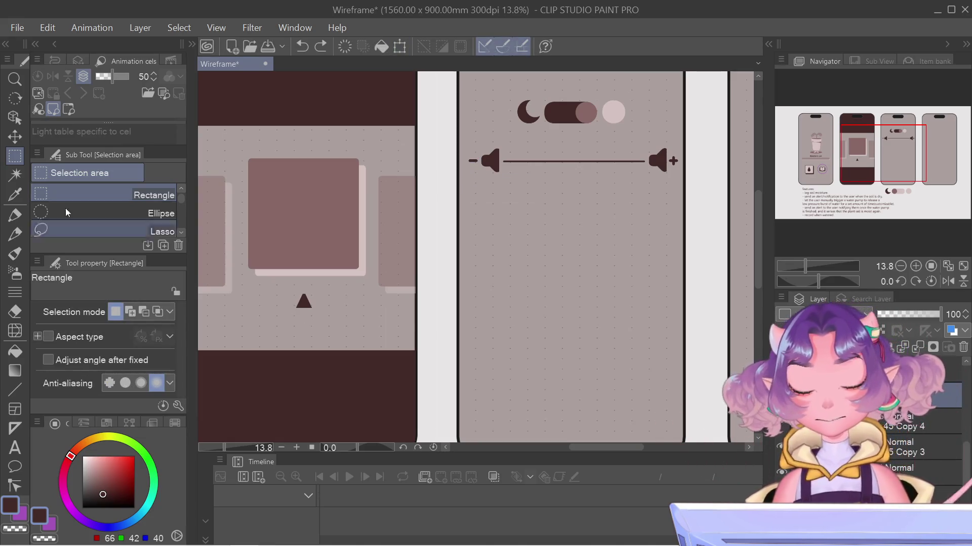
left_click(14, 117)
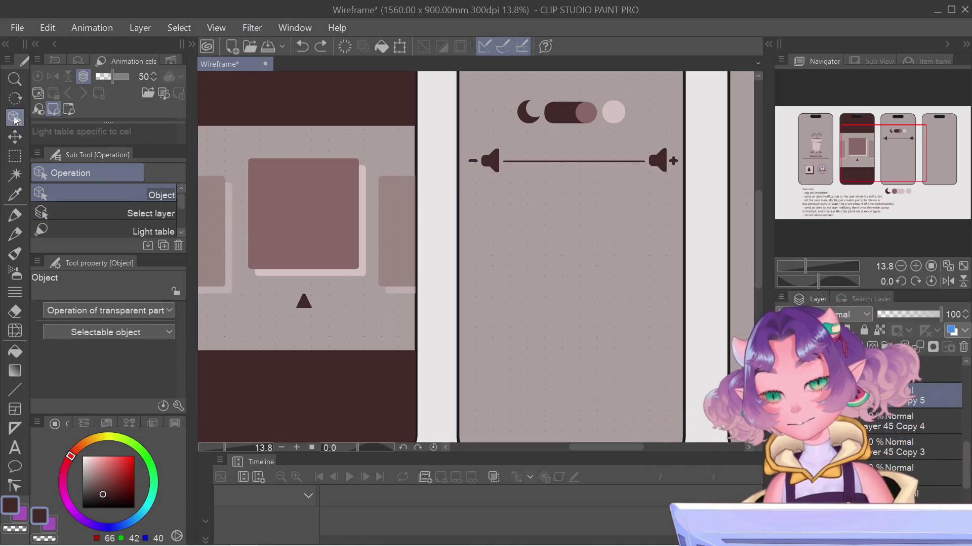
Paste a copy of the second screen's triangle marker onto the third phone, nudge it toward the slider, and shrink it
left_click(302, 302)
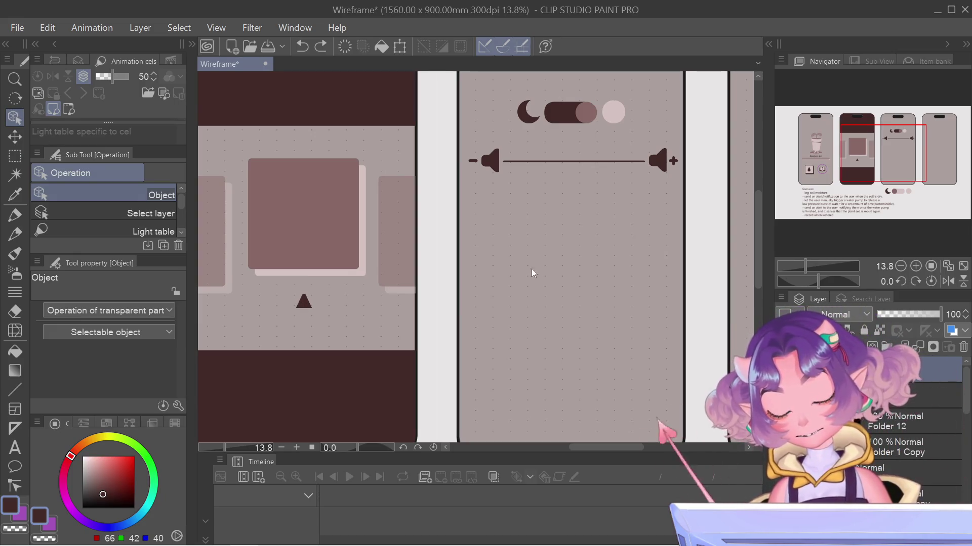
left_click(489, 162)
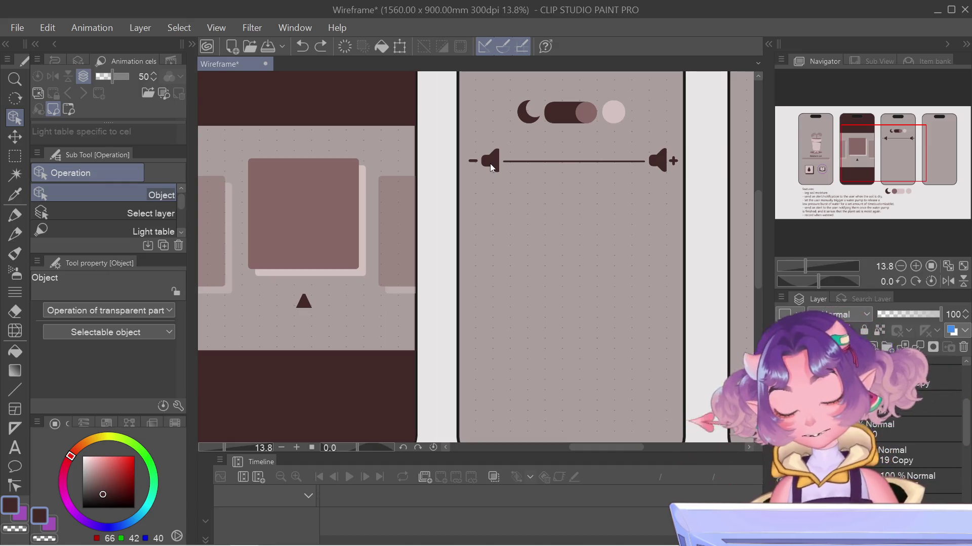
key("ctrl+t")
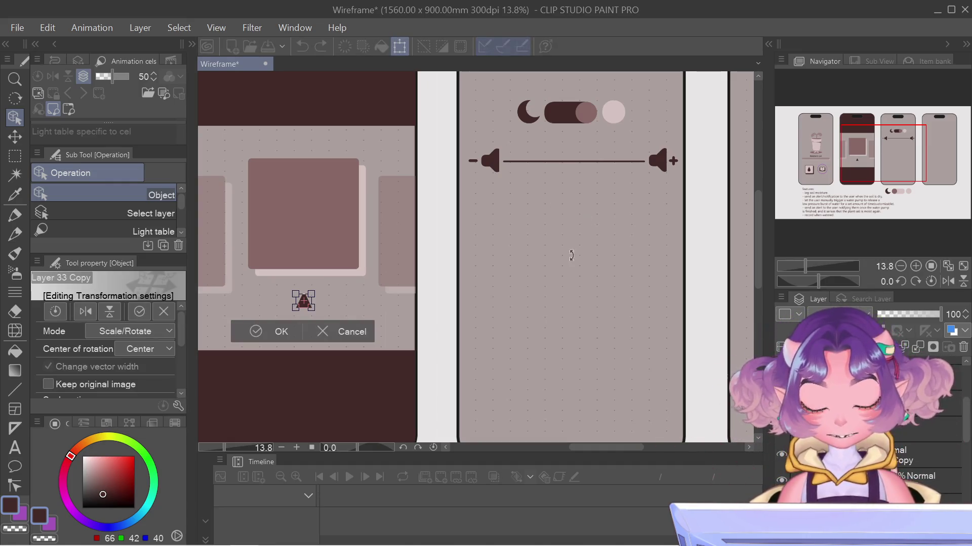
key("Right")
key("Right")
key("Right")
key("Right")
key("Right")
key("Right")
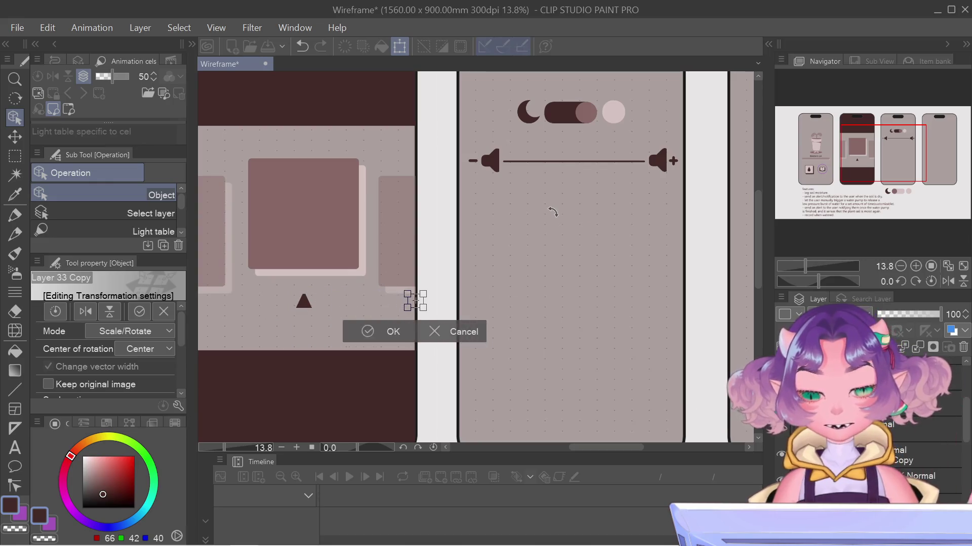
key("Right")
key("Right")
key("Right")
key("Right")
key("Right")
key("Right")
key("Up")
key("Up")
key("Up")
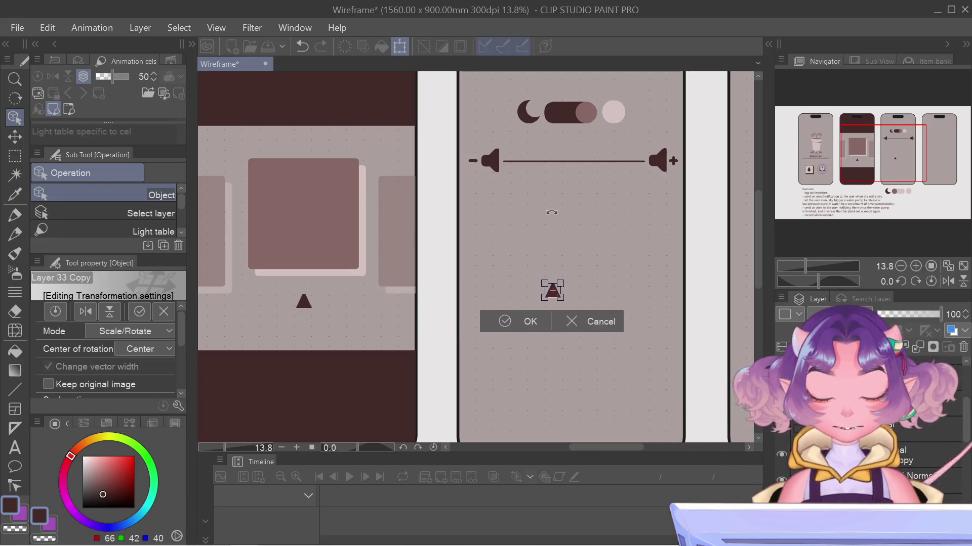
key("Up")
key("Up")
key("Up")
key("Up")
key("Up")
key("Up")
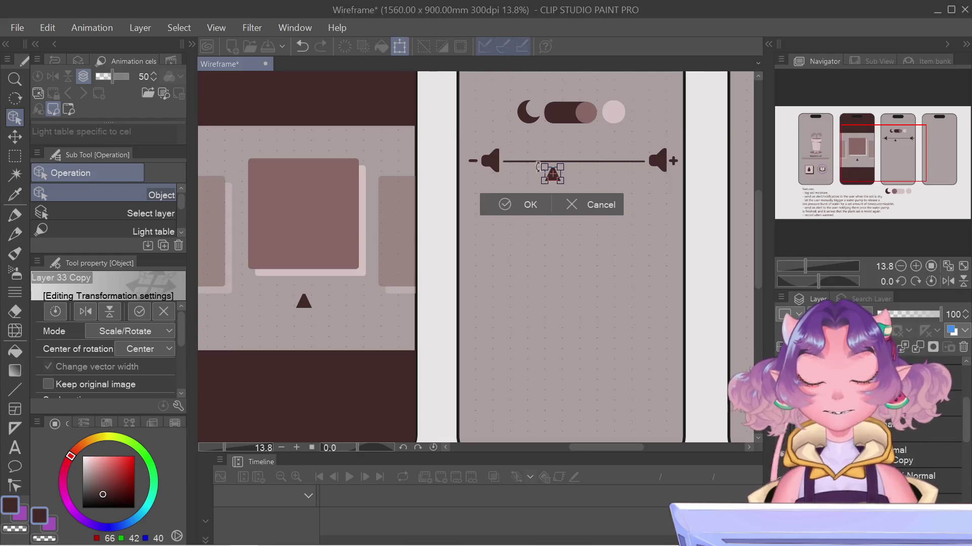
scroll(538, 167, "up", 2)
scroll(538, 202, "up", 1)
scroll(540, 236, "up", 1)
left_click_drag(538, 233, 569, 206)
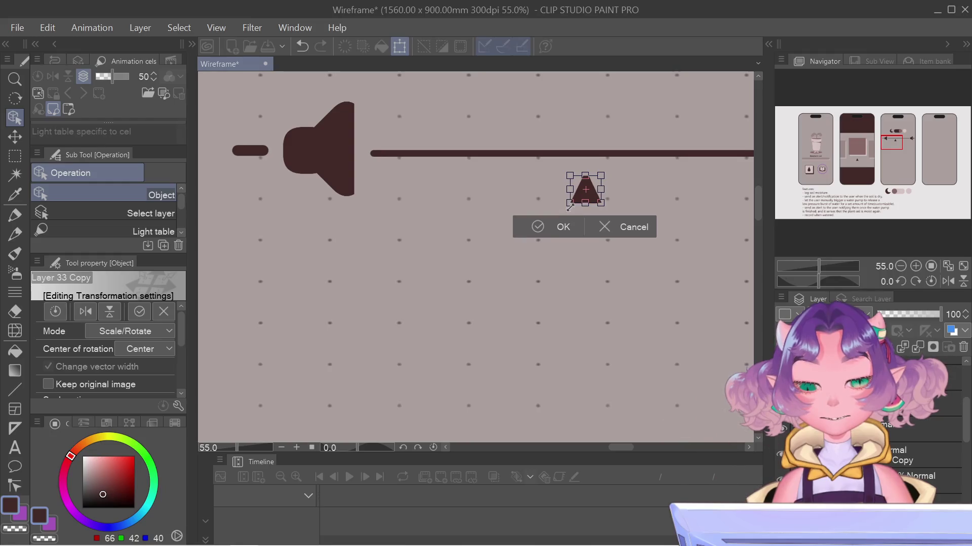
scroll(570, 206, "down", 2)
scroll(572, 205, "down", 2)
key("Return")
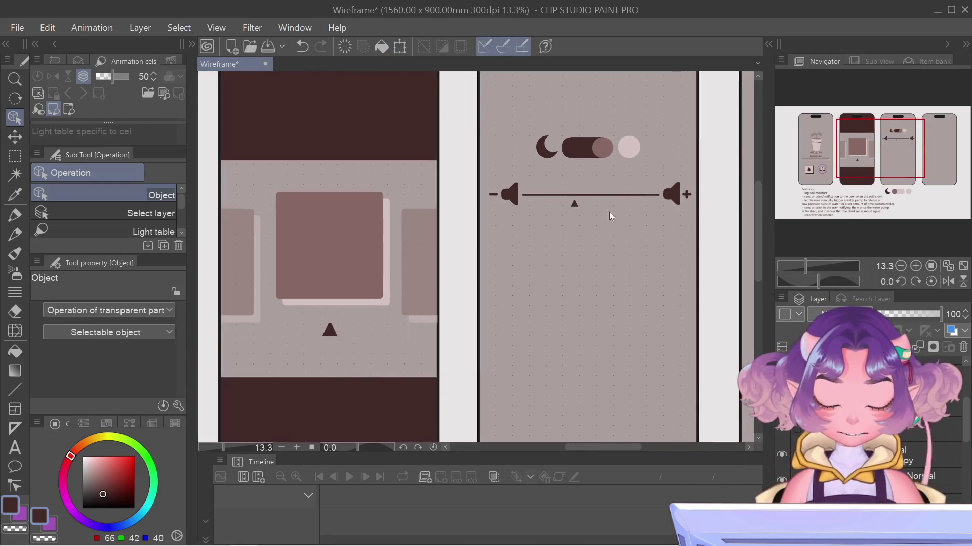
Reselect the triangle copy and confirm its placement
scroll(616, 226, "down", 1)
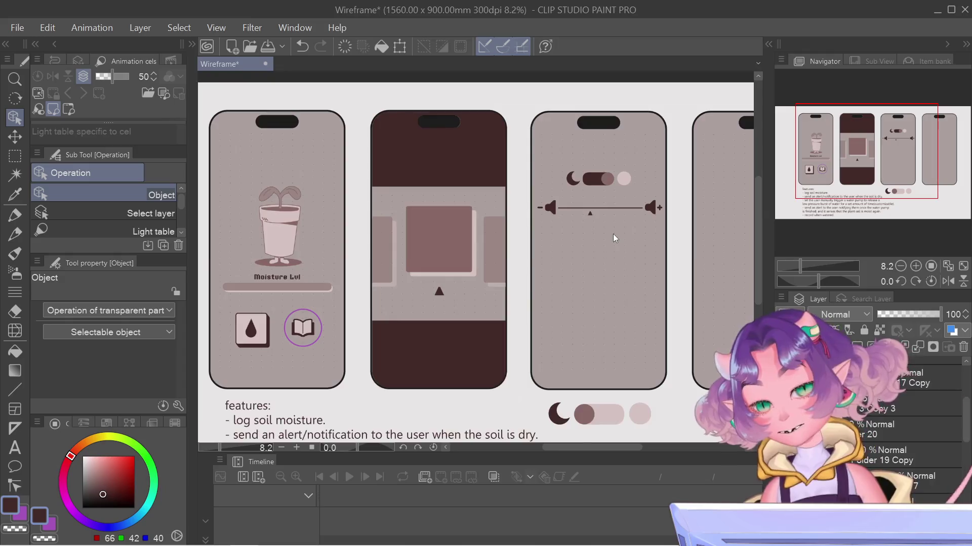
scroll(612, 234, "up", 3)
left_click(563, 208)
scroll(570, 203, "up", 2)
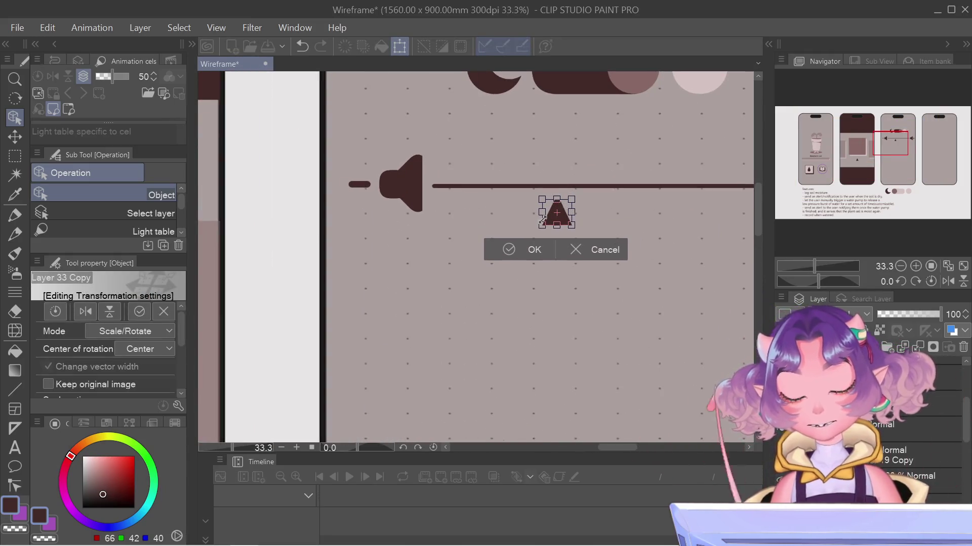
left_click(582, 248)
scroll(582, 248, "down", 2)
scroll(583, 251, "down", 2)
scroll(583, 253, "down", 1)
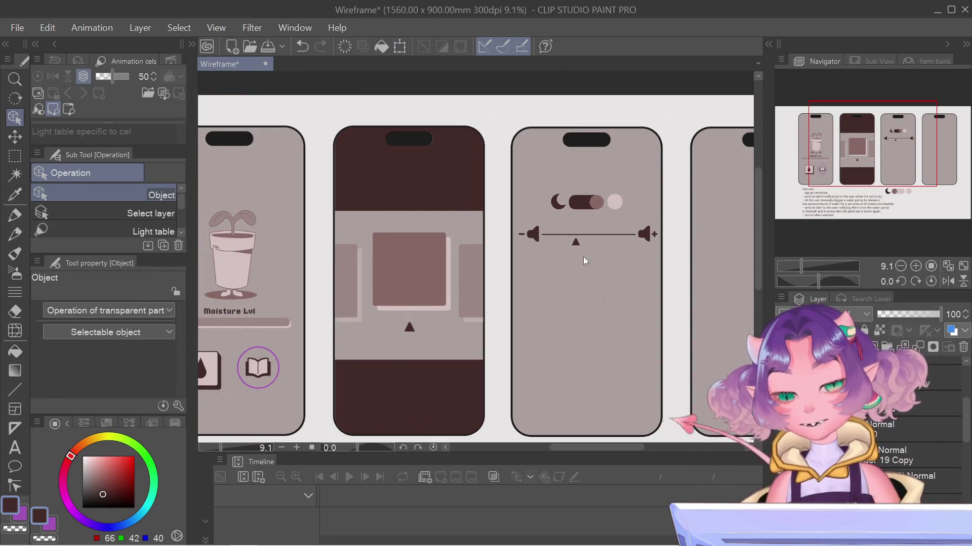
left_click_drag(583, 257, 610, 204)
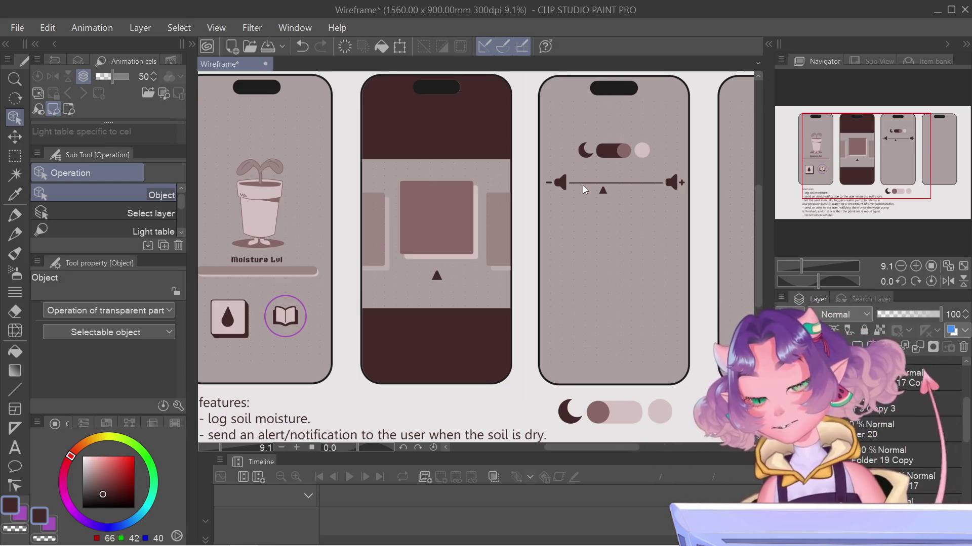
scroll(620, 193, "up", 5)
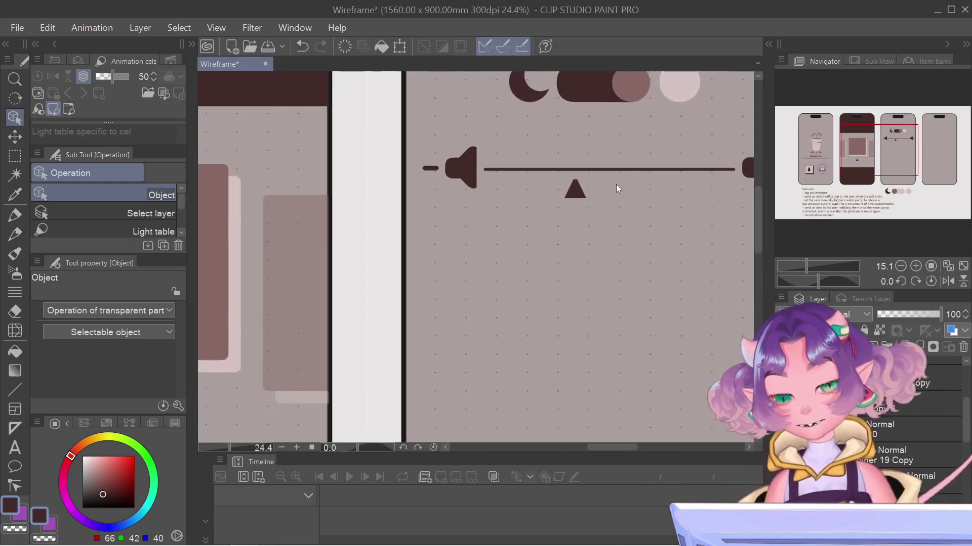
Cut and re-paste the triangle, moving it just beneath the slider line
key("ctrl+t")
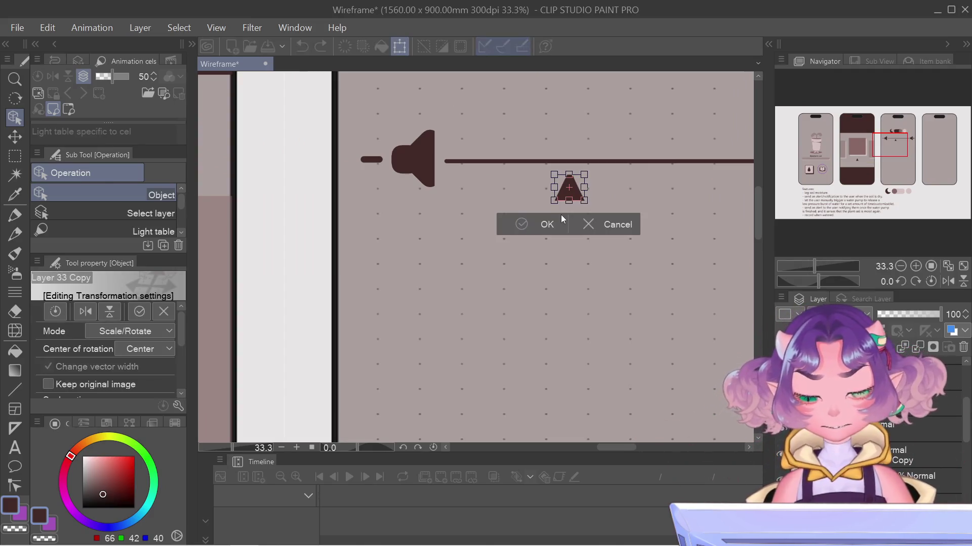
left_click(561, 214)
key("Delete")
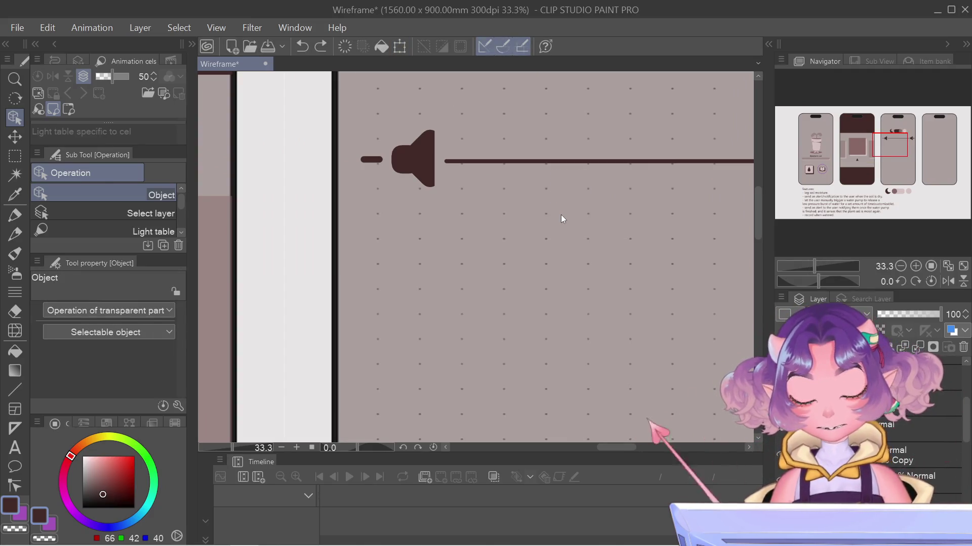
key("ctrl+t")
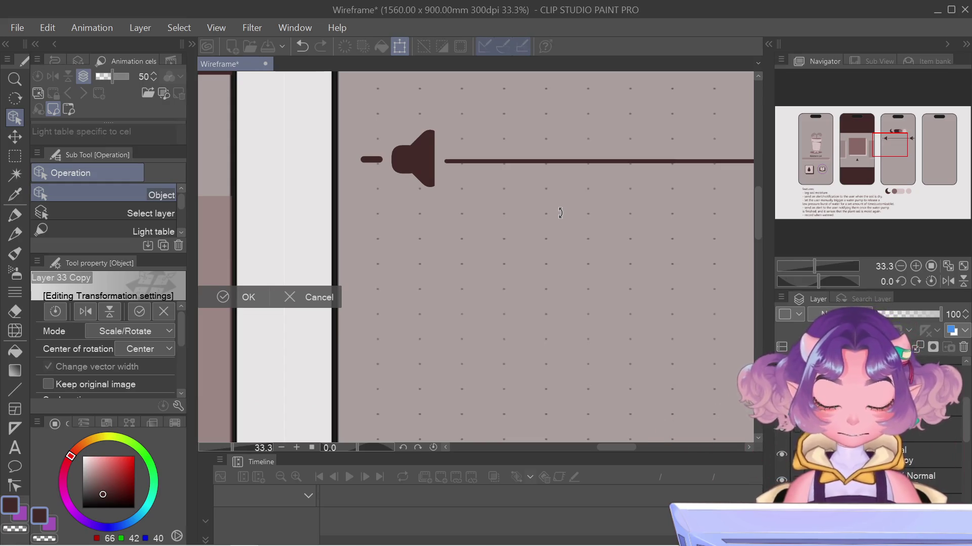
mouse_move(207, 256)
left_mouse_down()
mouse_move(646, 254)
mouse_move(657, 250)
mouse_move(660, 216)
mouse_move(645, 196)
left_mouse_up()
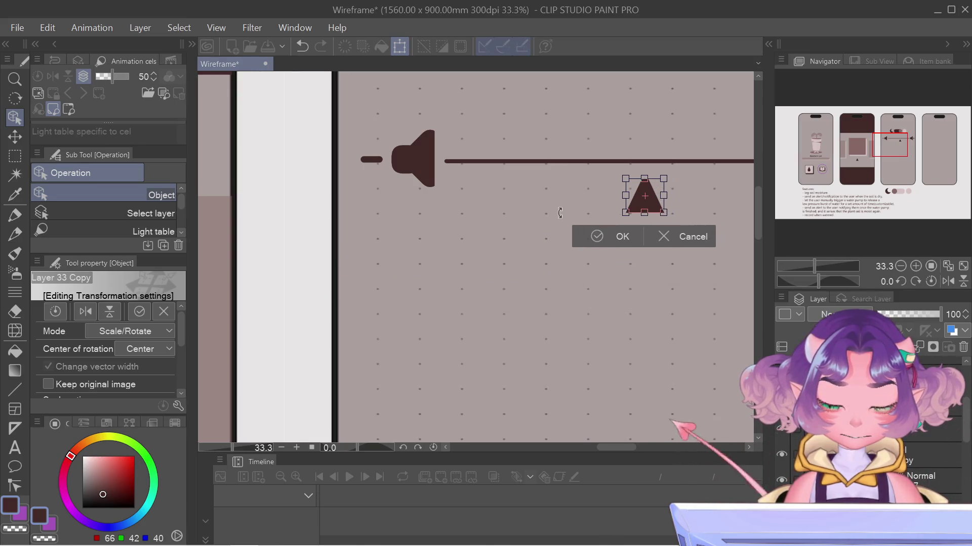
key("Return")
scroll(554, 192, "down", 1)
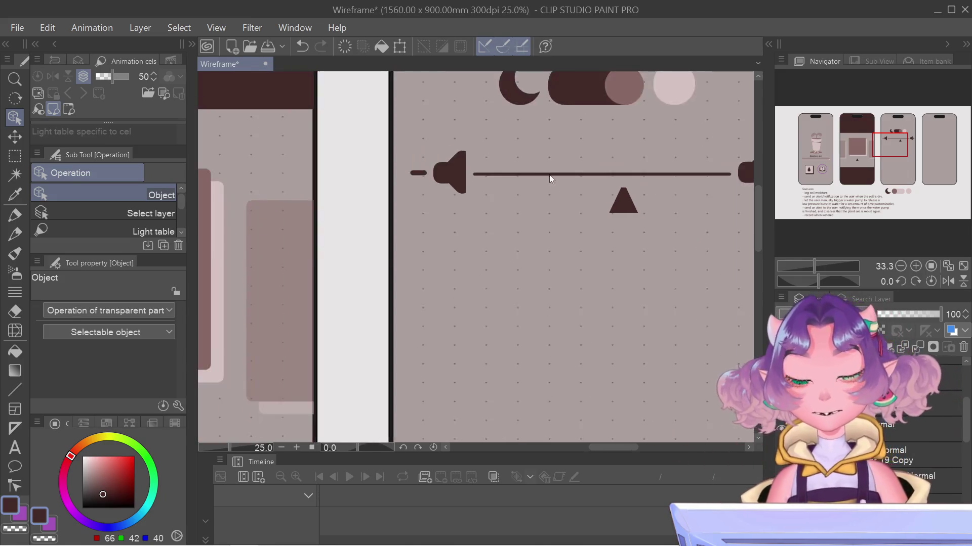
scroll(533, 165, "down", 2)
scroll(534, 163, "down", 1)
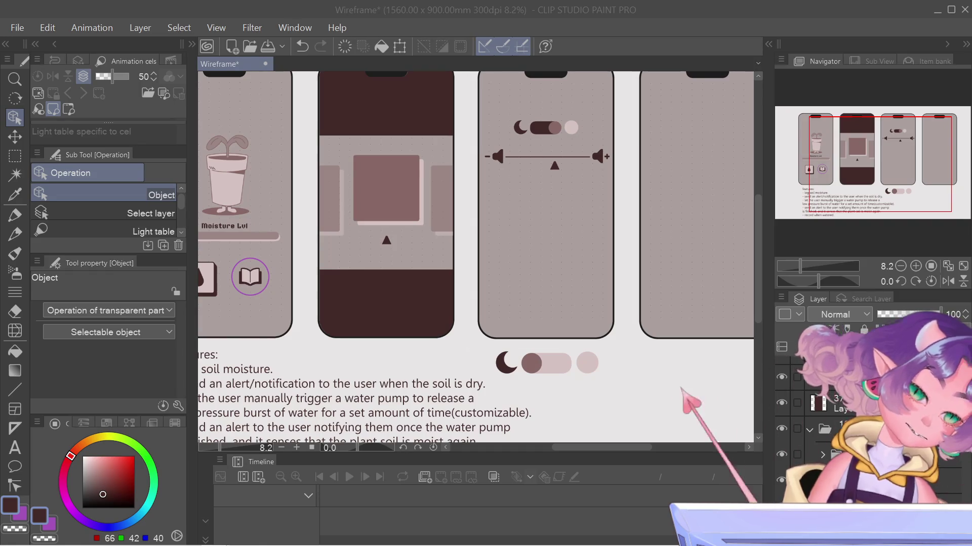
key("ctrl+0")
left_click_drag(884, 143, 849, 142)
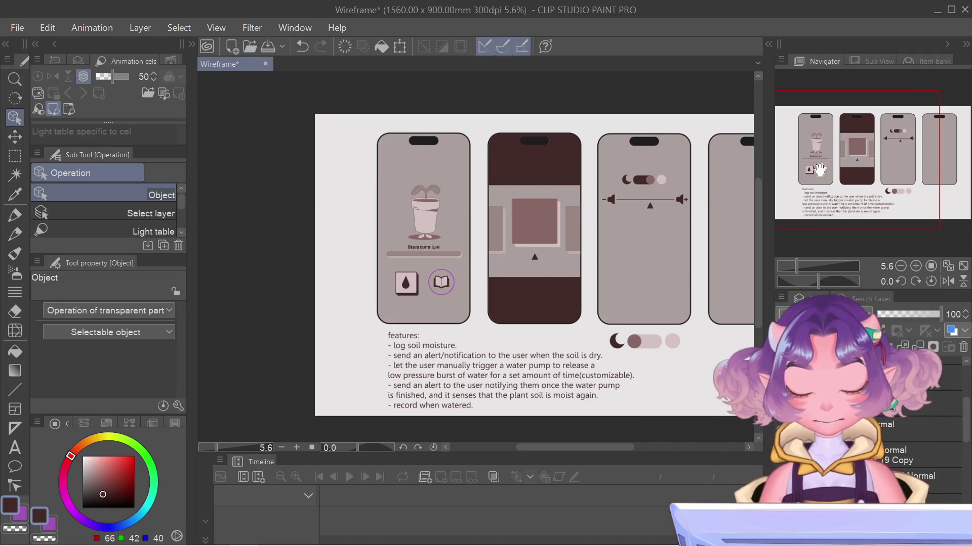
left_click_drag(866, 143, 881, 142)
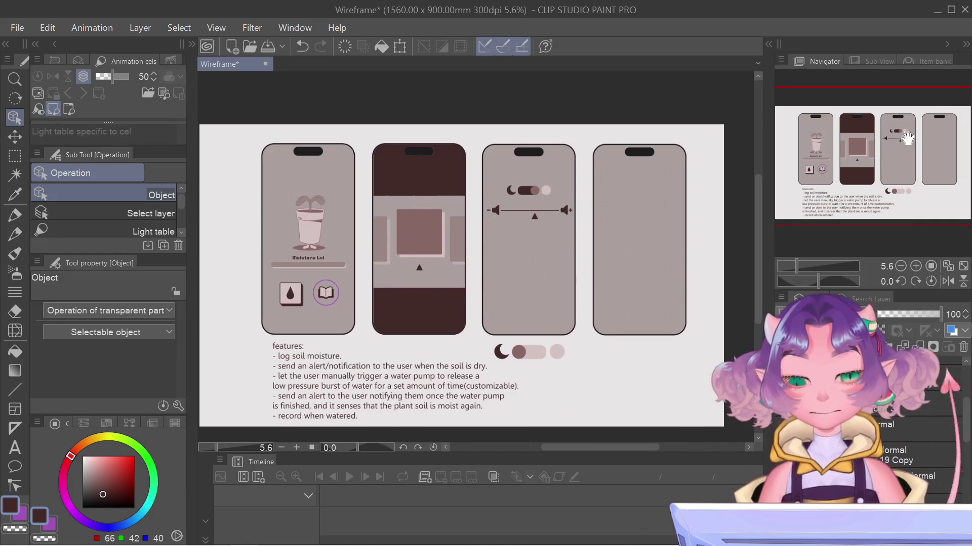
scroll(527, 189, "up", 2)
scroll(526, 189, "up", 2)
scroll(524, 195, "up", 2)
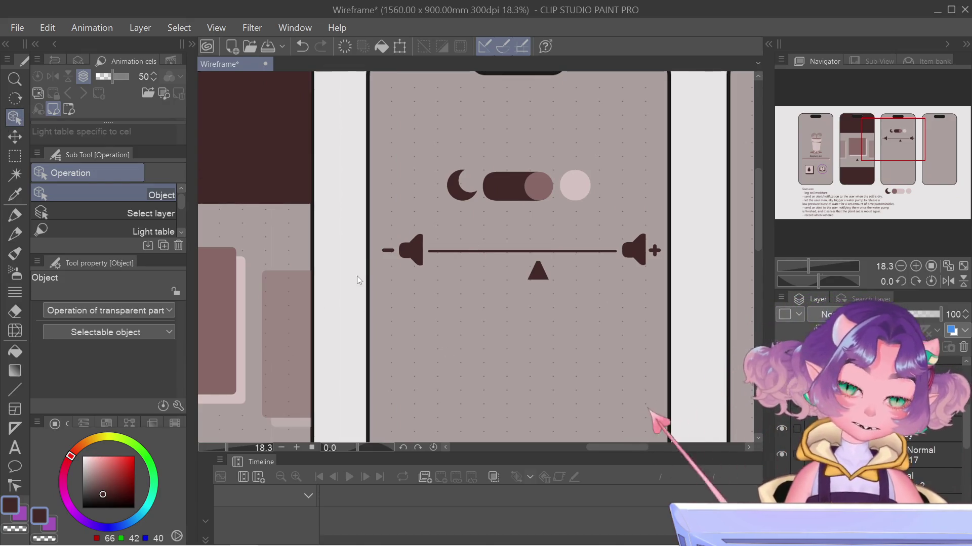
key("m")
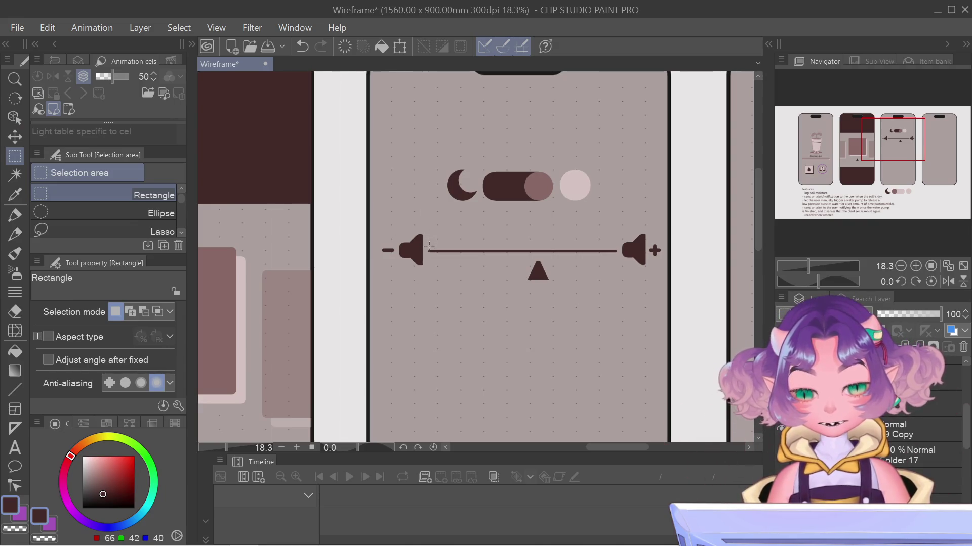
Remove the slider line between the speaker icons from the current layer
left_click_drag(425, 248, 627, 251)
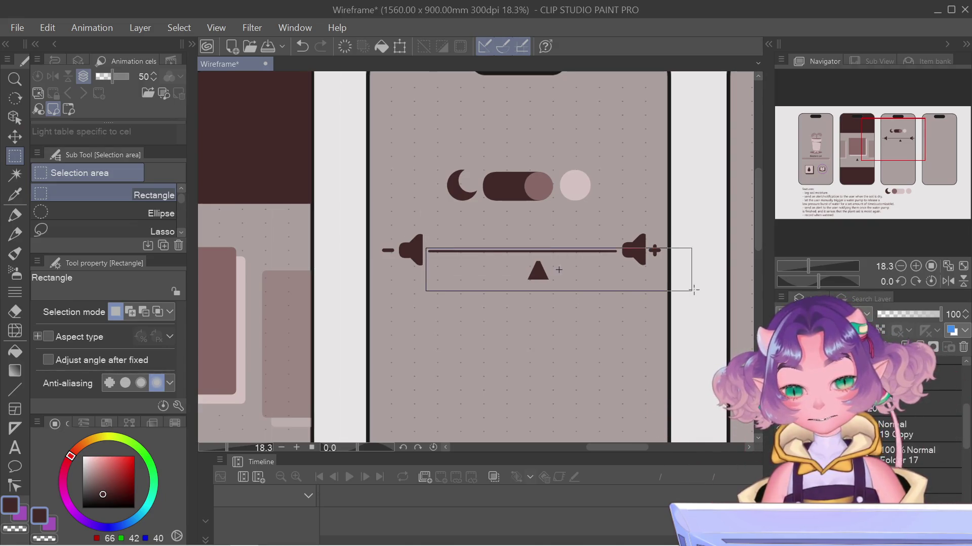
left_click(621, 302)
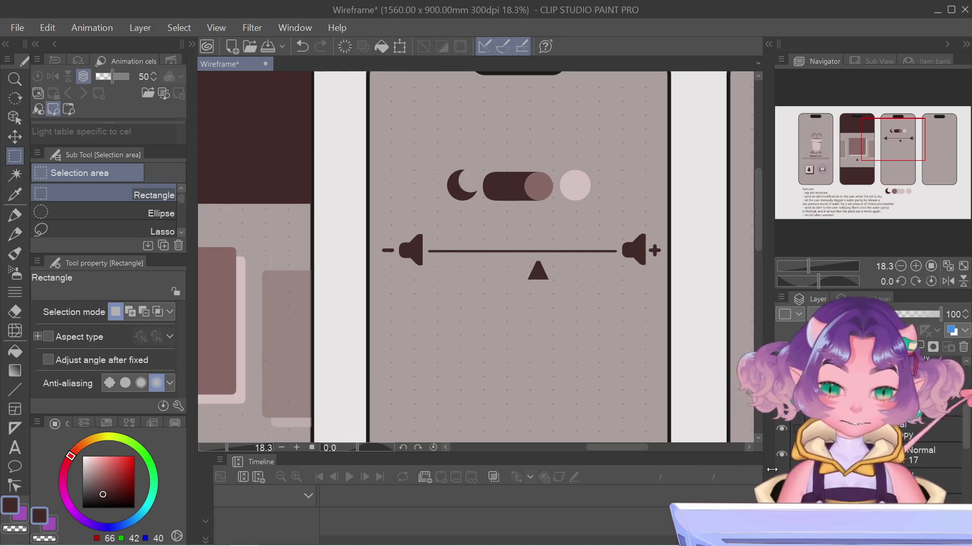
key("ctrl+z")
key("ctrl+z")
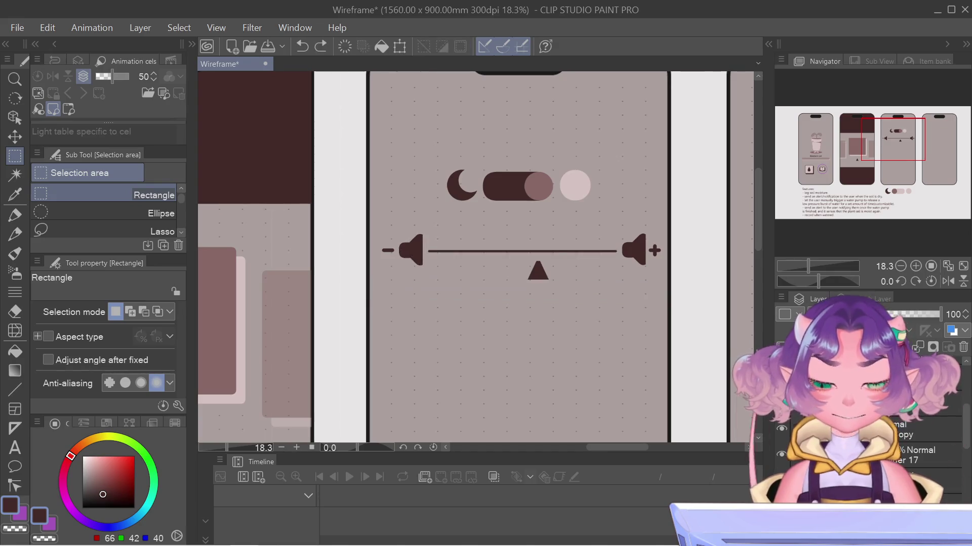
key("ctrl+y")
key("ctrl+y")
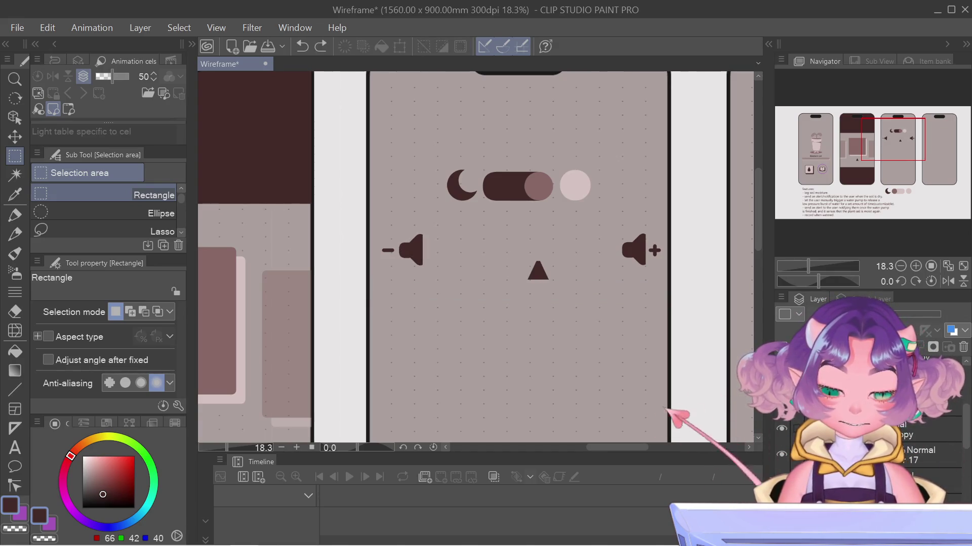
Show Layer 45 Copy, which holds the slider line copy, and make it active
left_click(931, 426)
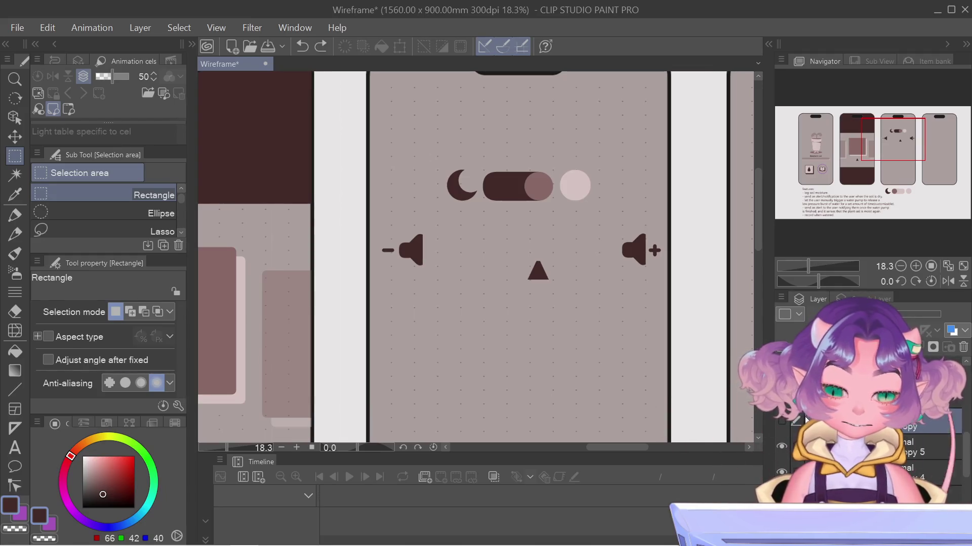
left_click(786, 421)
left_click_drag(386, 223, 423, 295)
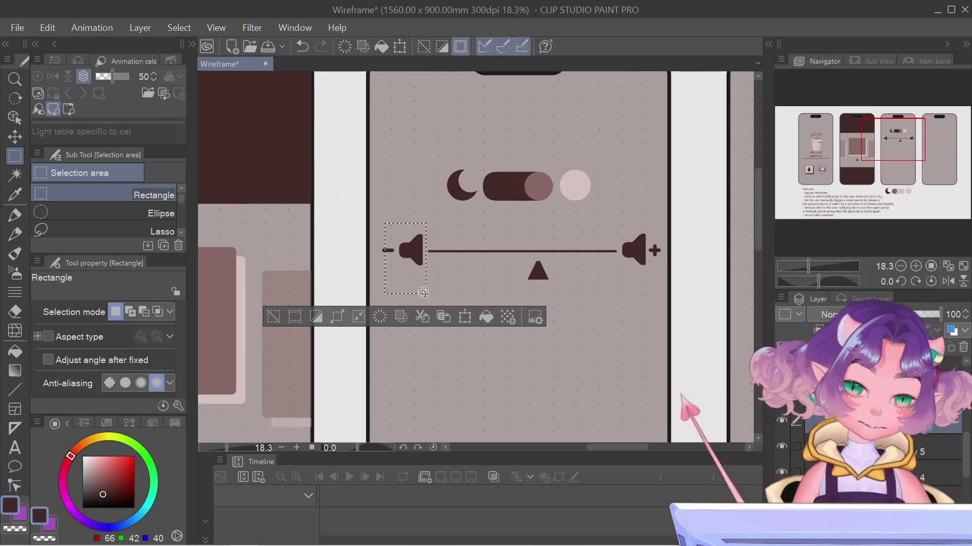
left_click(491, 154)
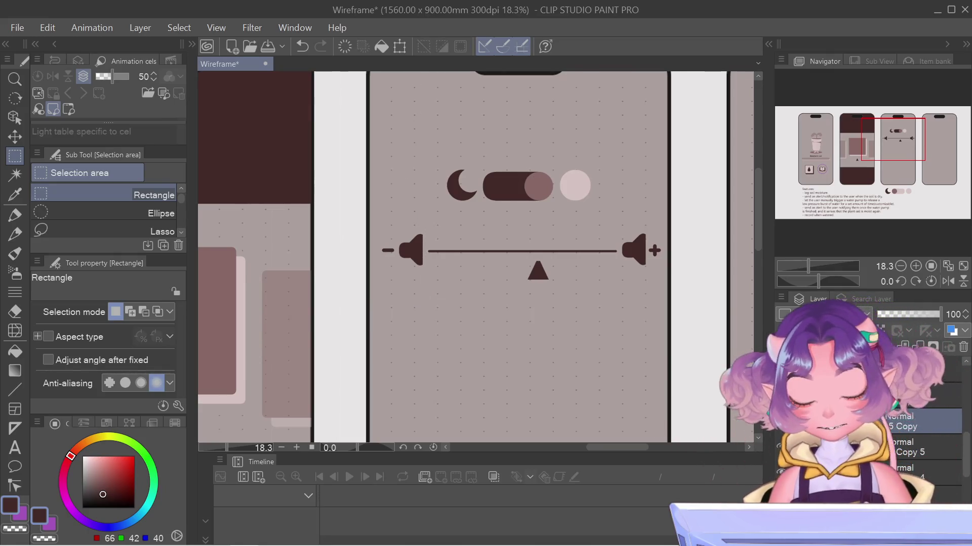
left_click(918, 447)
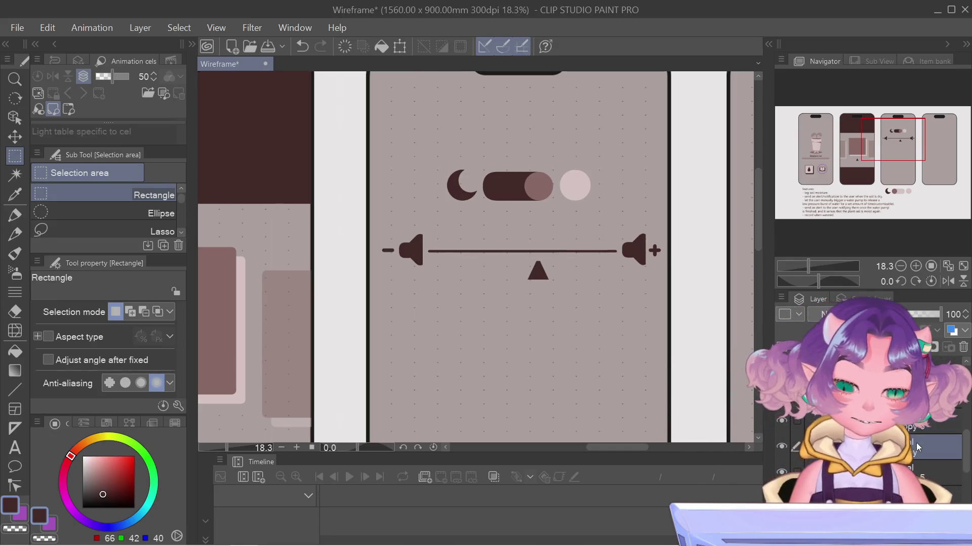
left_click(918, 423)
Scale/Rotate the slider line copy and commit the transform
key("ctrl+t")
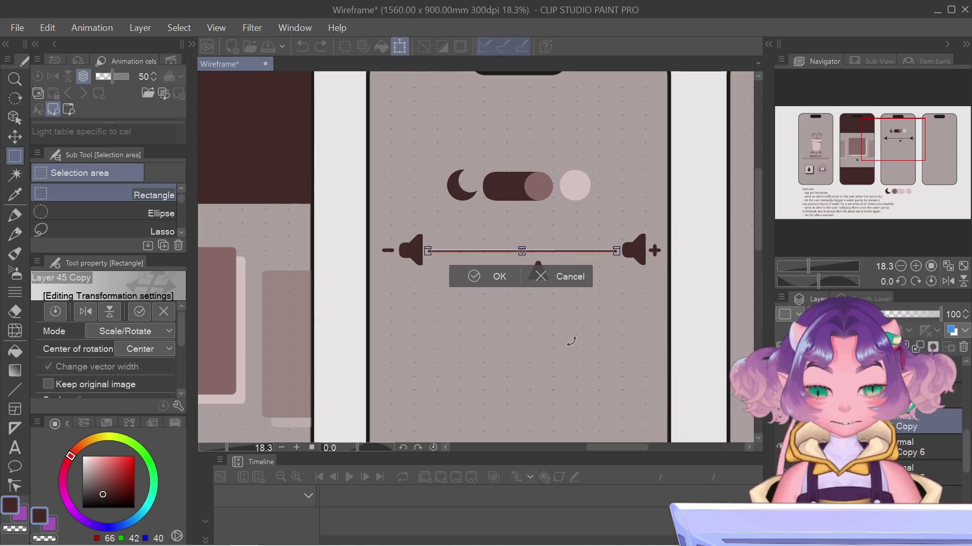
scroll(500, 198, "up", 3)
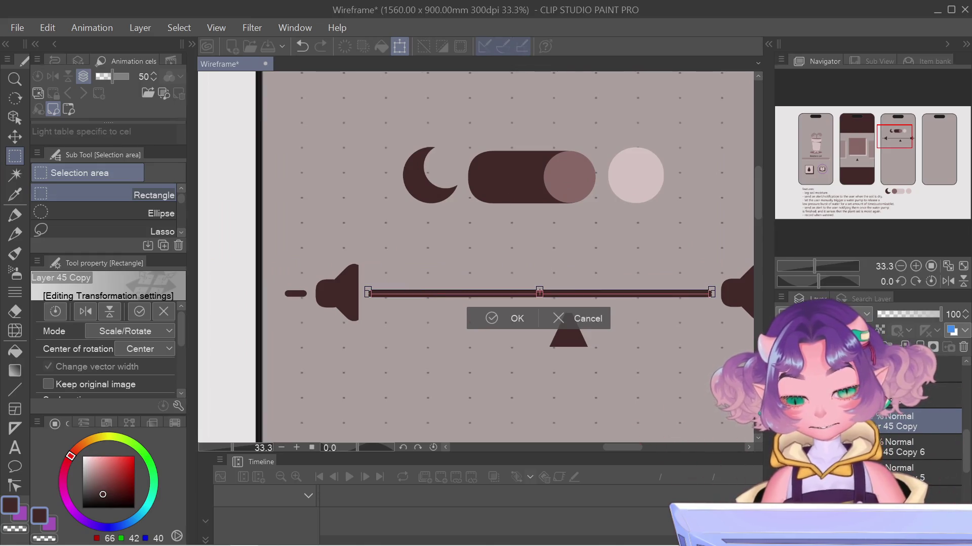
key("ctrl+s")
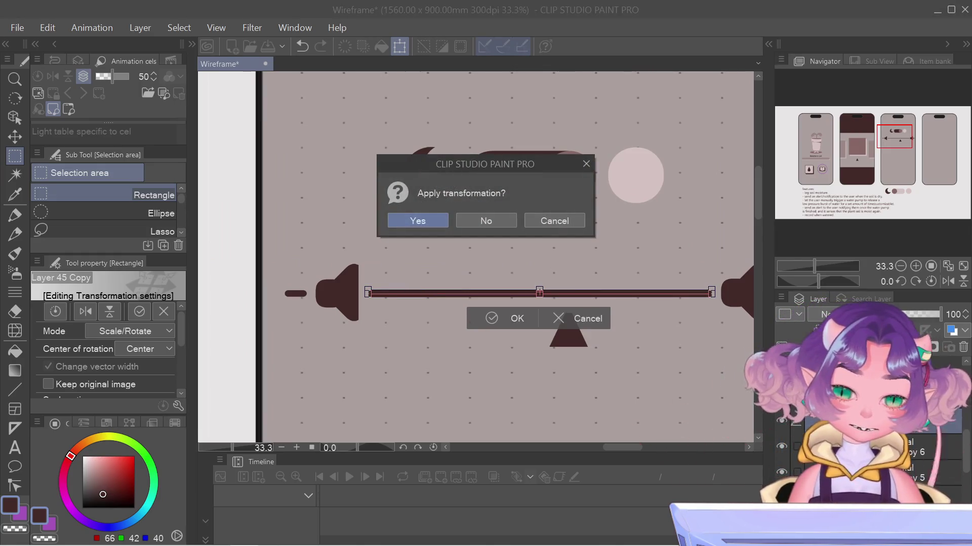
left_click(556, 224)
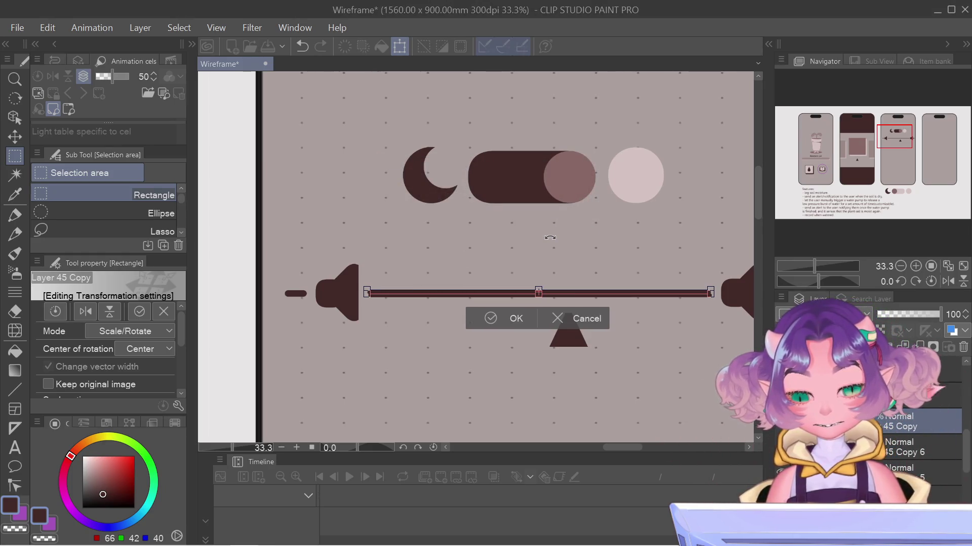
key("Return")
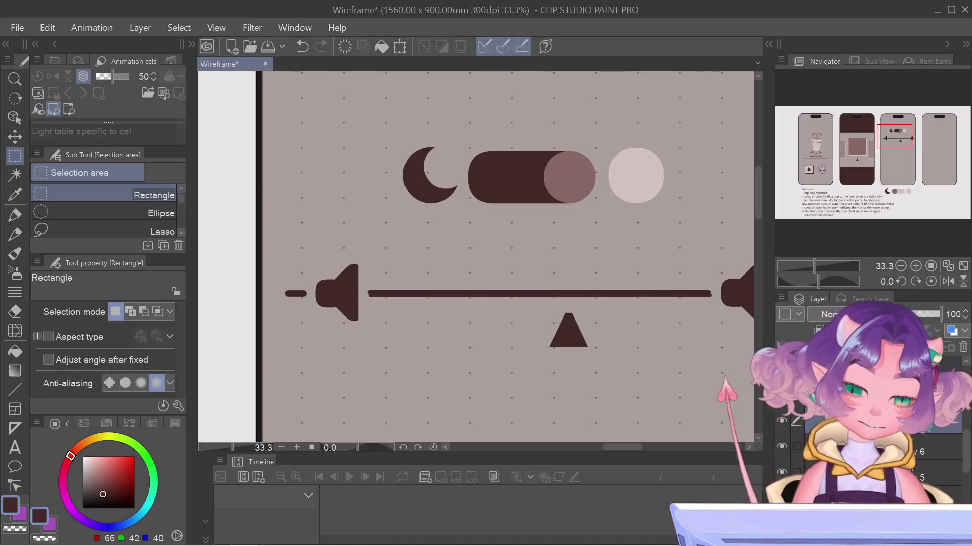
Eyedrop the light pink of the toggle's circle and add a new layer for the fill line
left_click(926, 449)
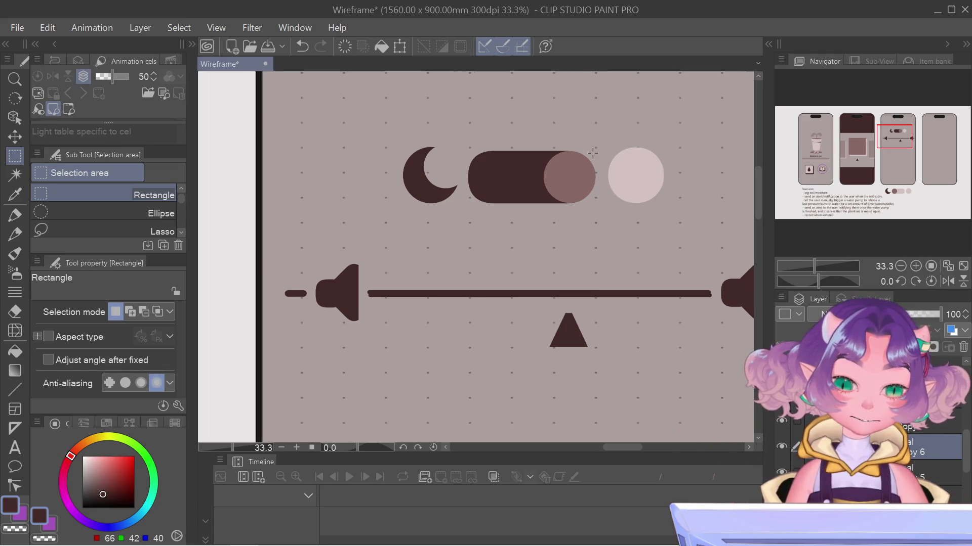
left_click(630, 185, "alt")
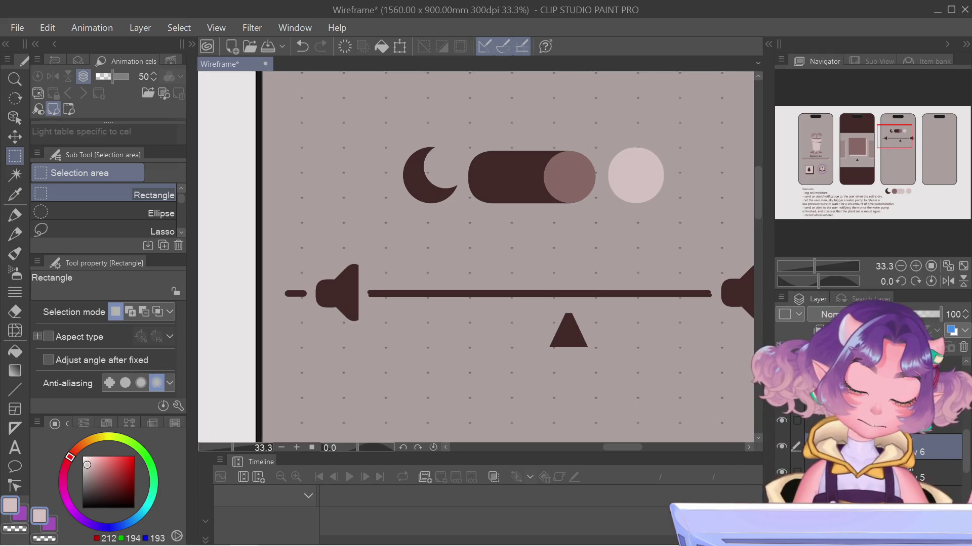
key("ctrl+shift+n")
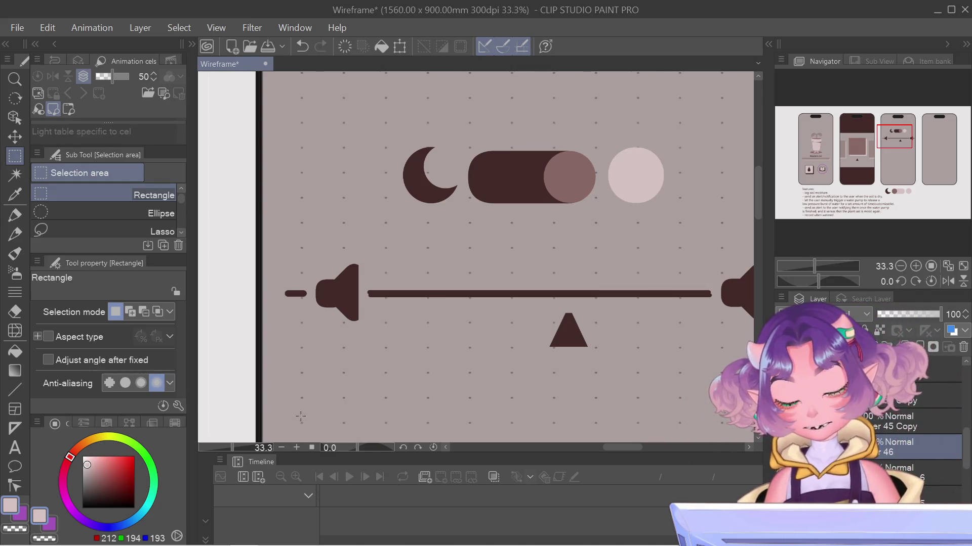
Draw a pale pink straight line at size 170 along the left half of the slider bar
key("u")
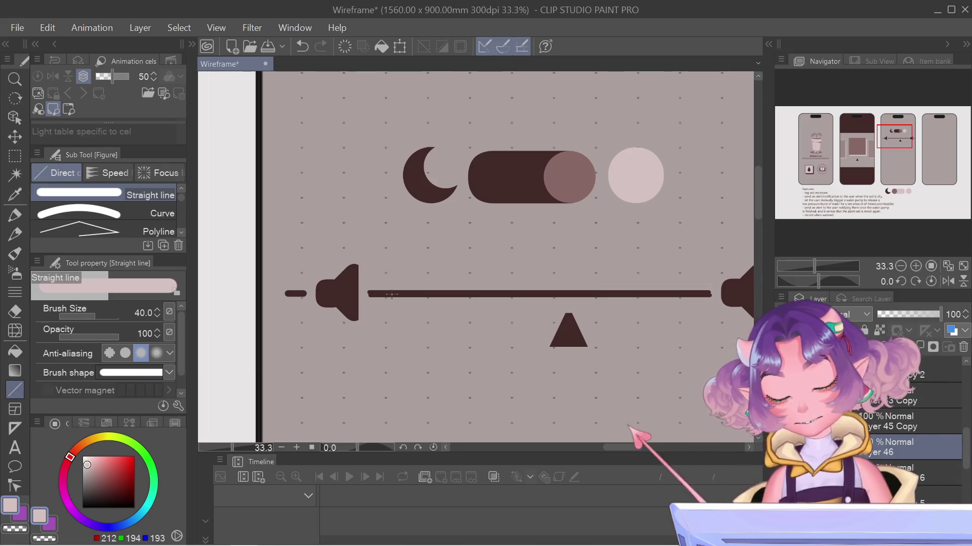
key("bracketright")
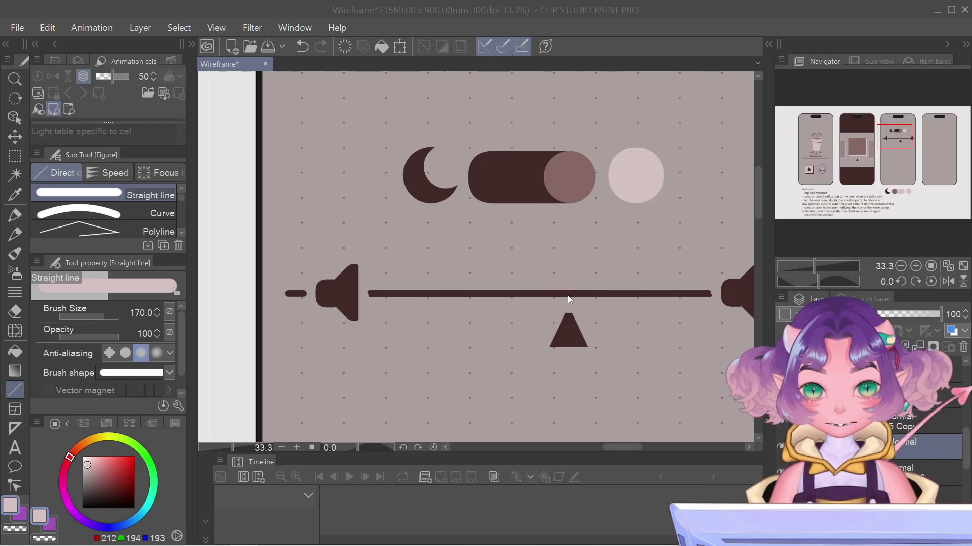
left_click(568, 299)
left_click_drag(361, 295, 555, 292)
scroll(523, 348, "down", 2)
scroll(496, 394, "down", 2)
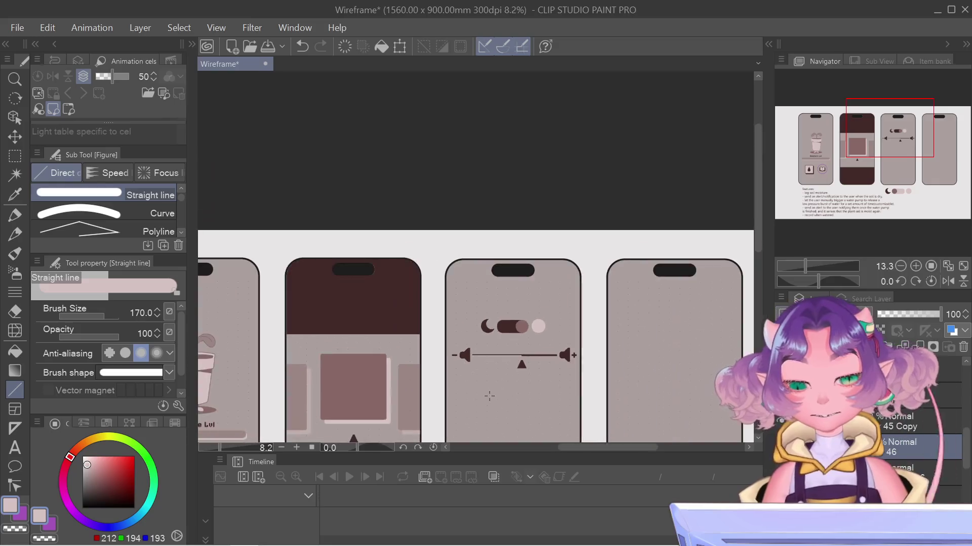
mouse_move(893, 123)
left_mouse_down()
mouse_move(870, 182)
mouse_move(873, 161)
left_mouse_up()
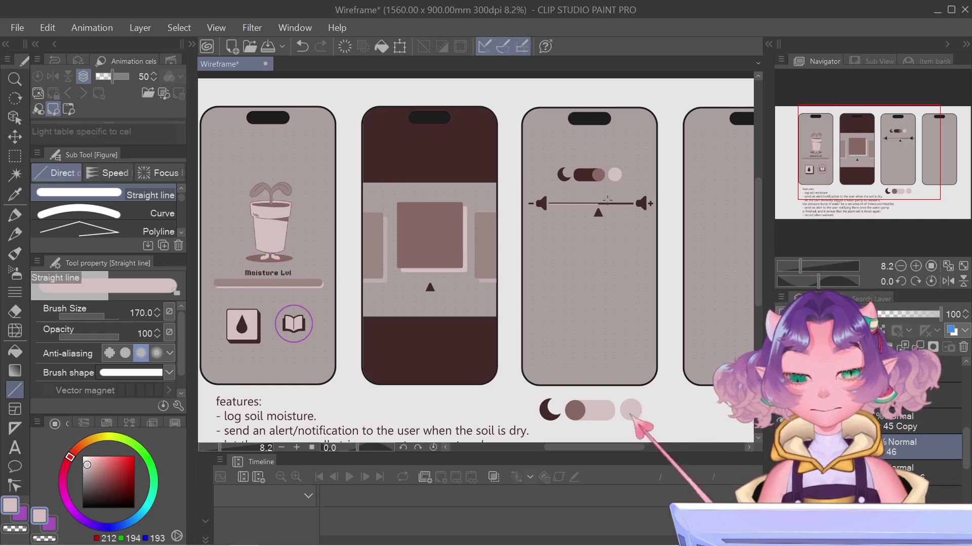
scroll(608, 217, "up", 2)
scroll(587, 253, "up", 2)
scroll(564, 289, "up", 1)
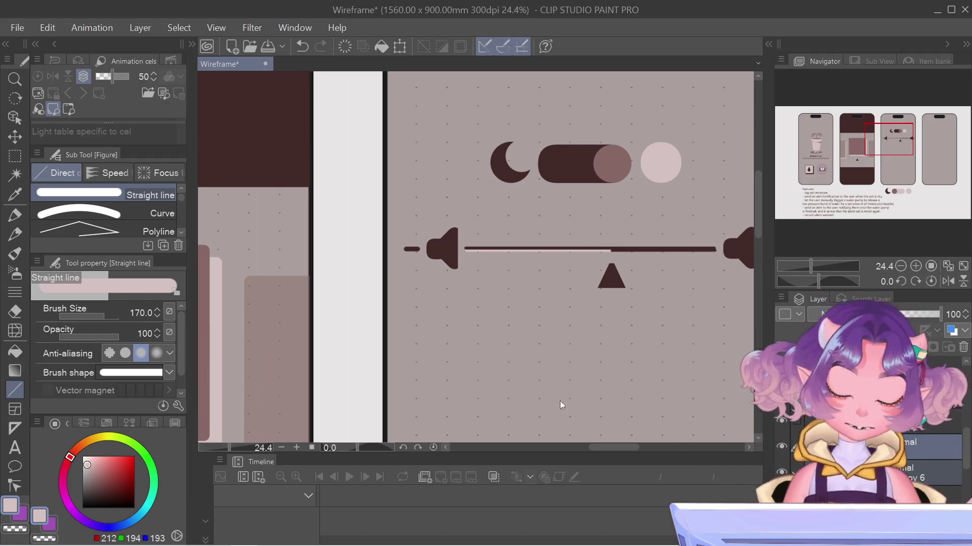
Stretch the slider bar and its pink fill taller together
key("ctrl+t")
left_click(575, 292)
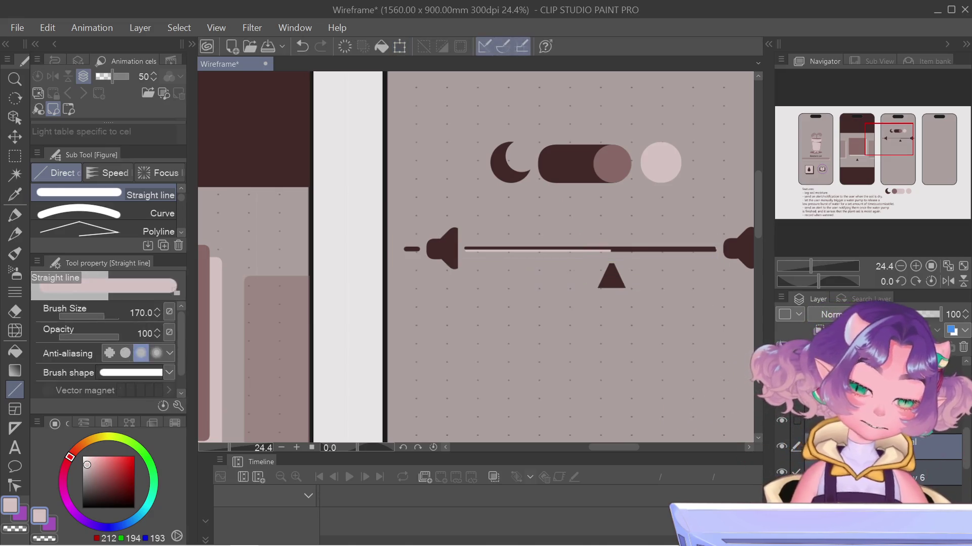
key("ctrl+t")
left_click_drag(583, 240, 584, 224)
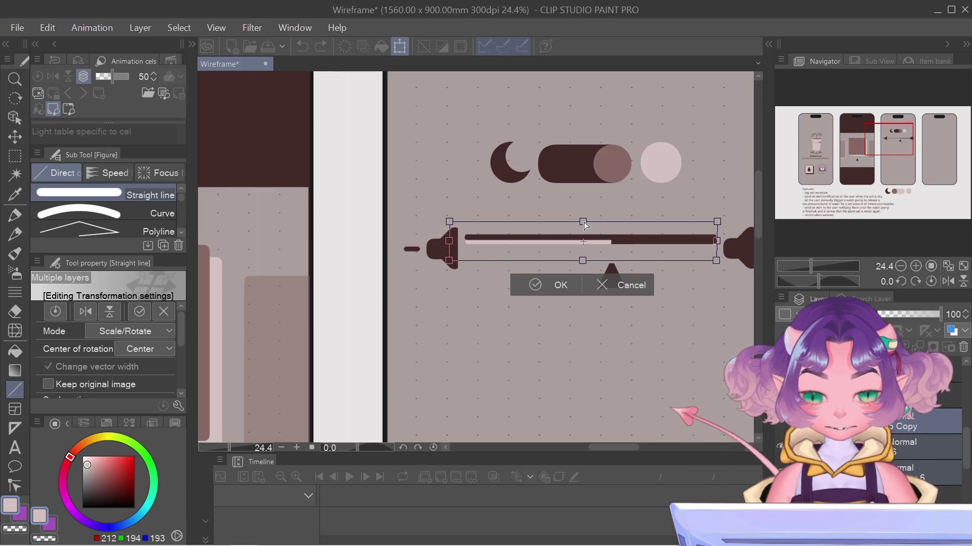
scroll(519, 238, "up", 5)
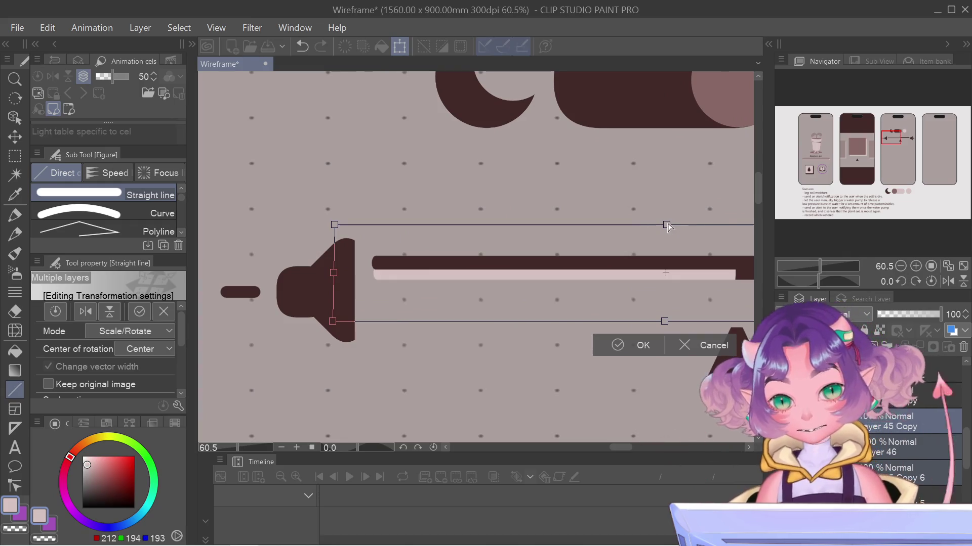
left_click_drag(667, 224, 666, 223)
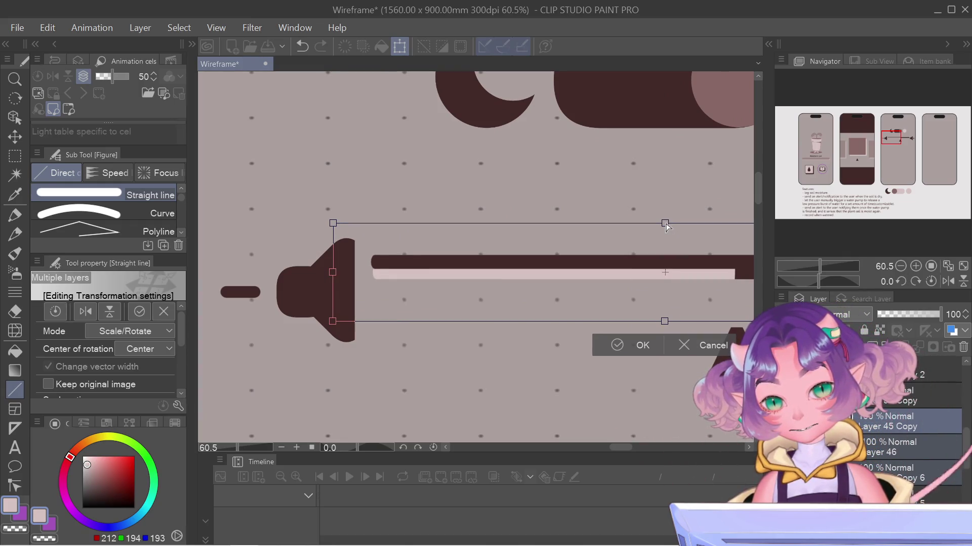
scroll(658, 338, "down", 2)
scroll(663, 351, "down", 2)
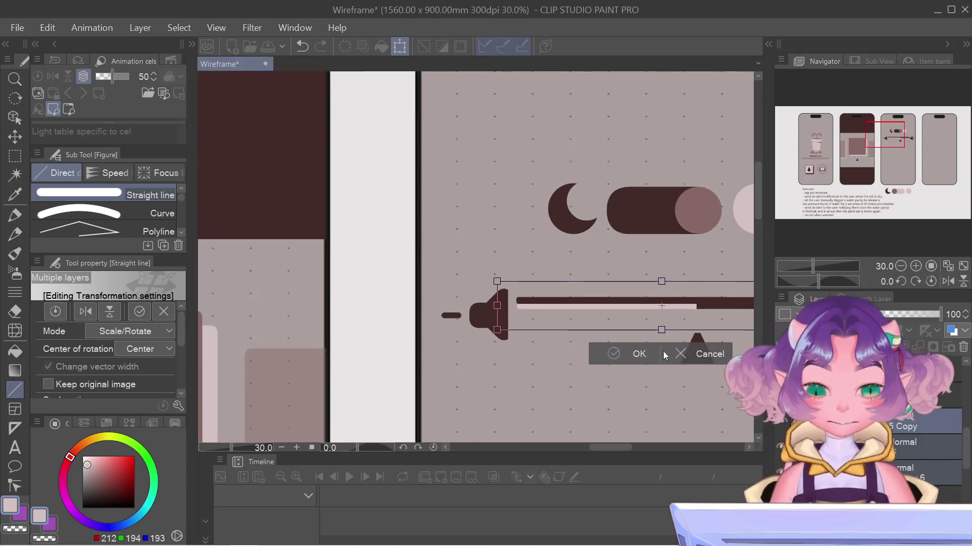
mouse_move(885, 134)
left_mouse_down()
mouse_move(875, 135)
mouse_move(891, 137)
left_mouse_up()
Nudge the thickened slider down level with the speaker icons, flip it vertically, and apply
scroll(878, 136, "down", 1)
key("Down")
key("Down")
key("Down")
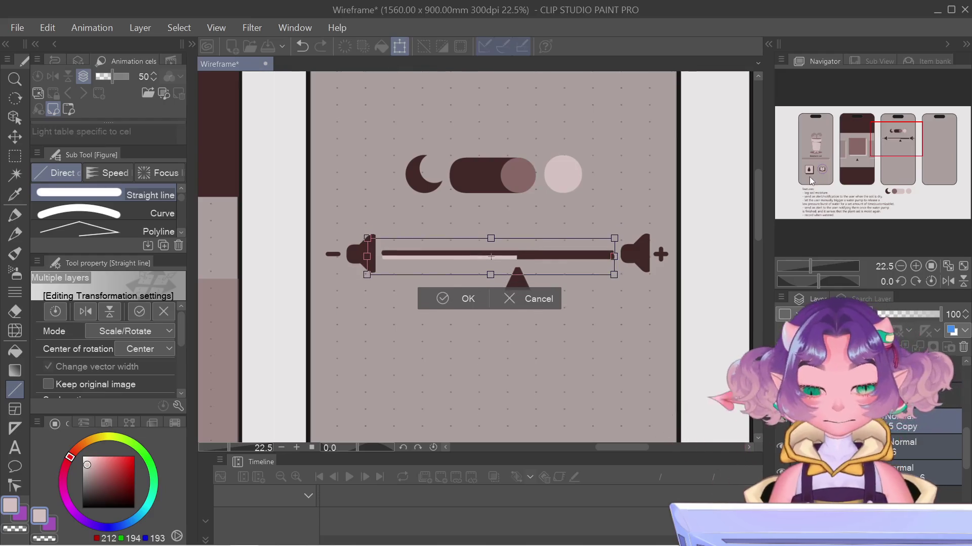
key("Down")
key("Down")
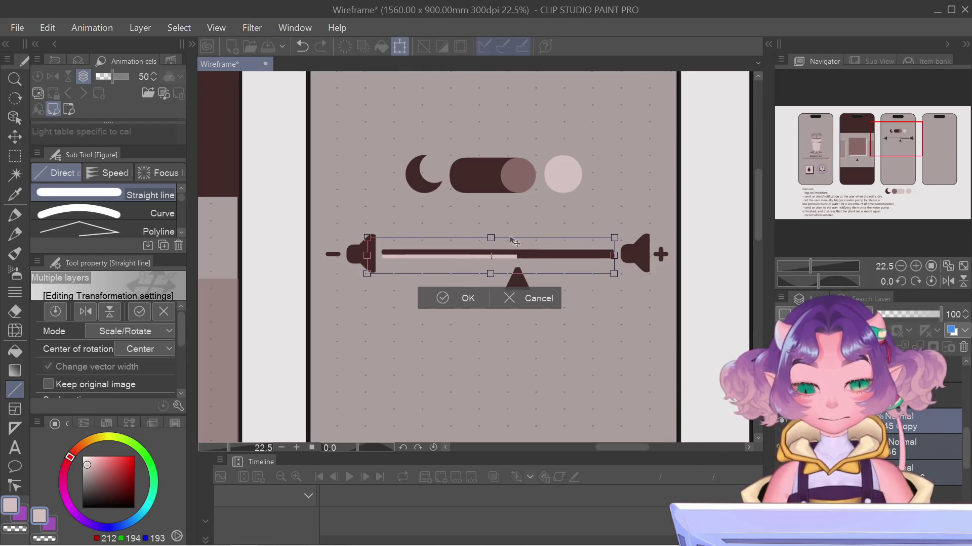
scroll(539, 278, "down", 1)
scroll(539, 278, "down", 1)
right_click(537, 270)
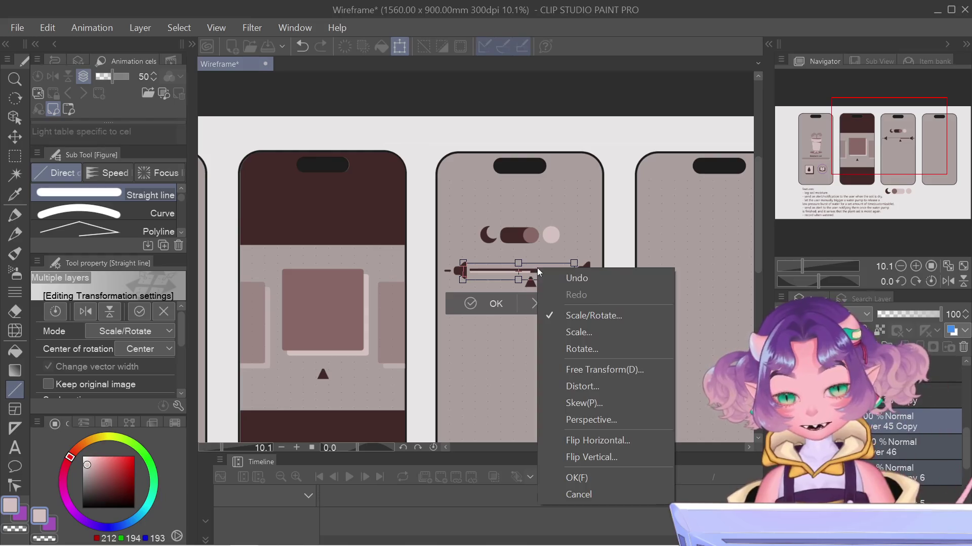
left_click(612, 457)
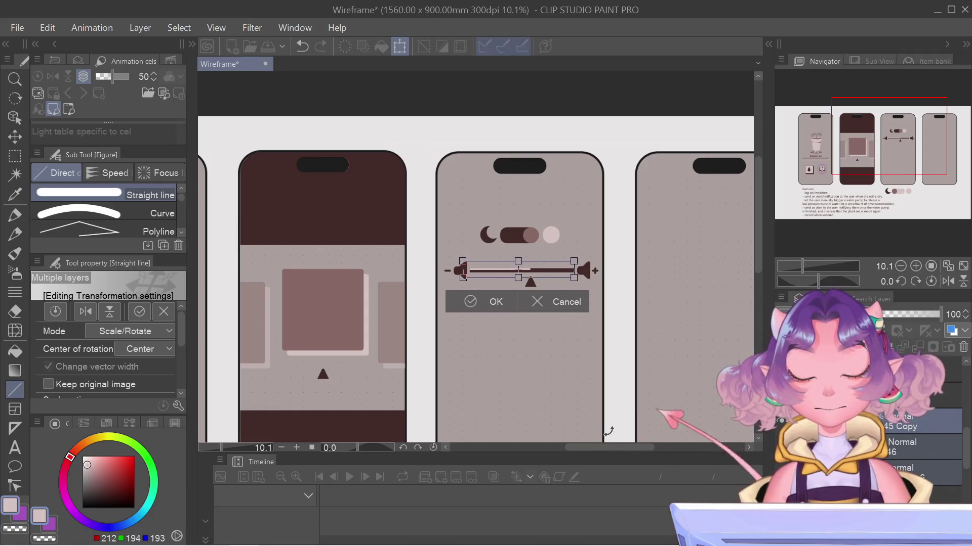
key("Return")
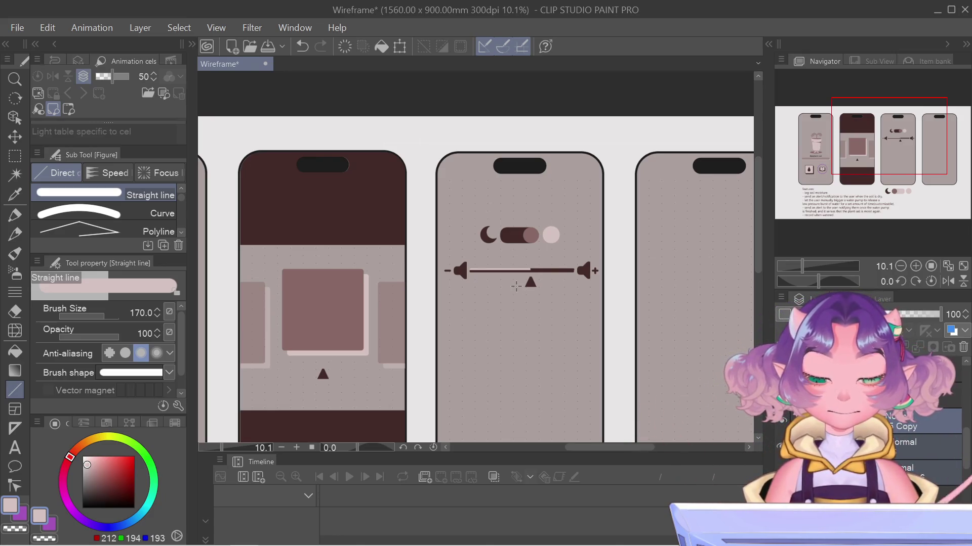
Scale the triangle marker under the third phone's volume slider down slightly and confirm
scroll(516, 286, "up", 4)
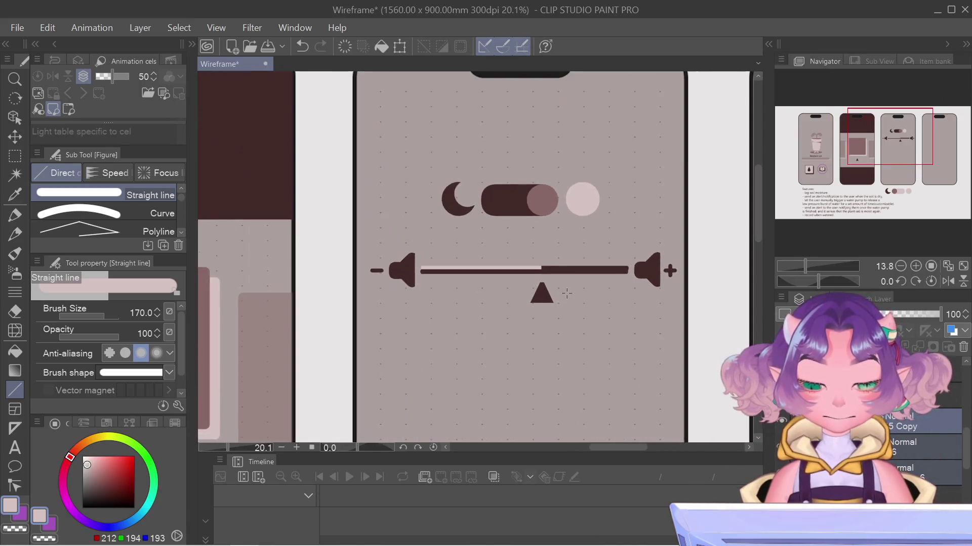
scroll(577, 323, "down", 4)
scroll(577, 329, "down", 4)
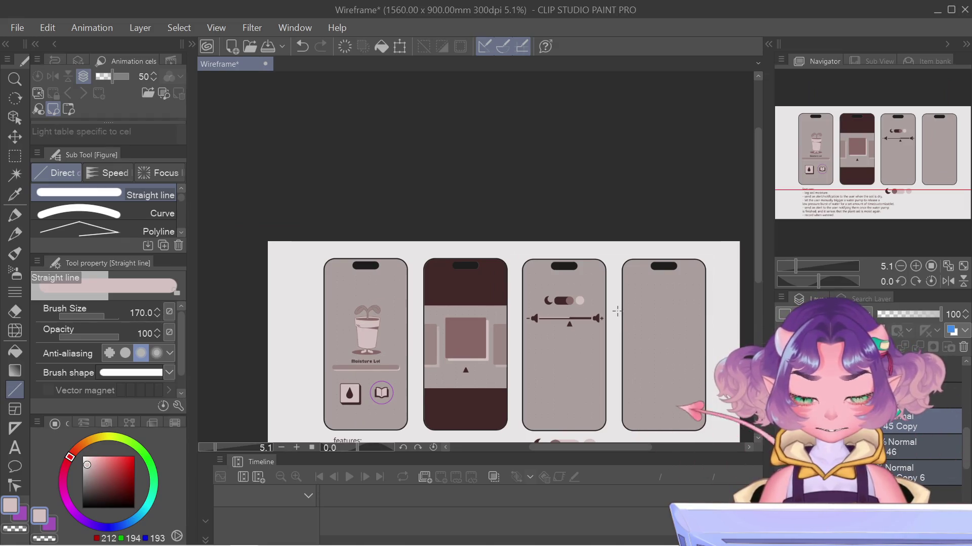
left_click_drag(788, 150, 790, 167)
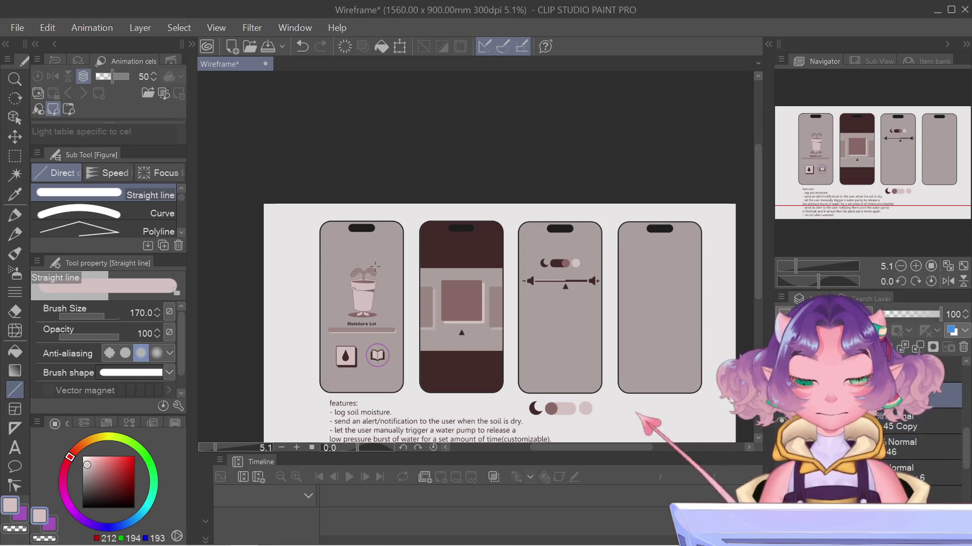
scroll(402, 284, "up", 3)
scroll(531, 265, "right", 5)
scroll(541, 272, "up", 2)
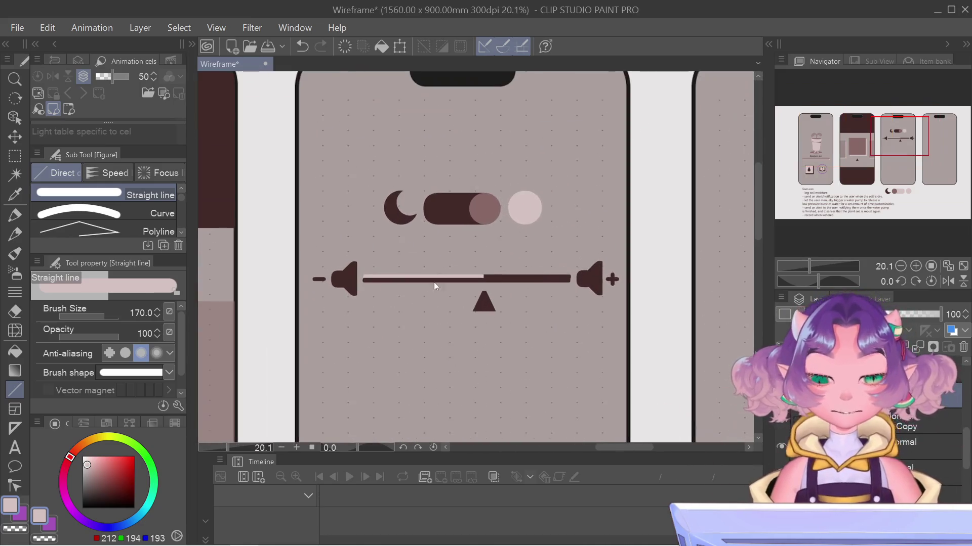
key("ctrl+t")
left_click_drag(472, 312, 471, 310)
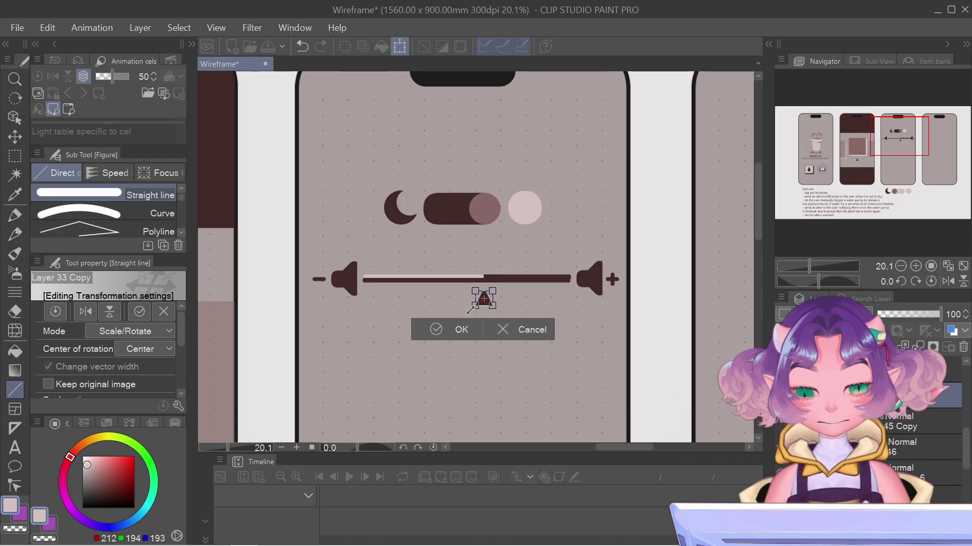
key("Return")
scroll(466, 306, "down", 2)
scroll(458, 305, "down", 2)
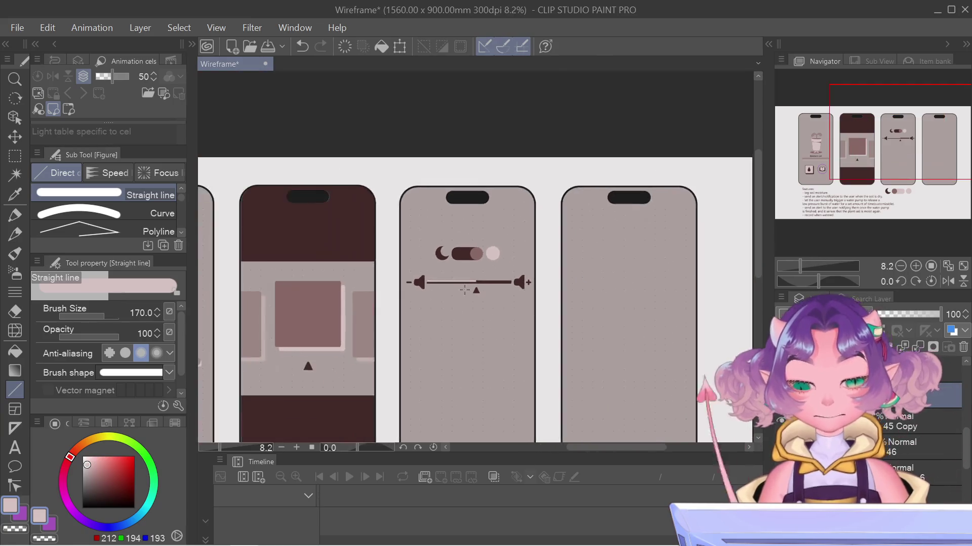
scroll(454, 304, "down", 2)
scroll(329, 358, "up", 1)
scroll(344, 364, "up", 2)
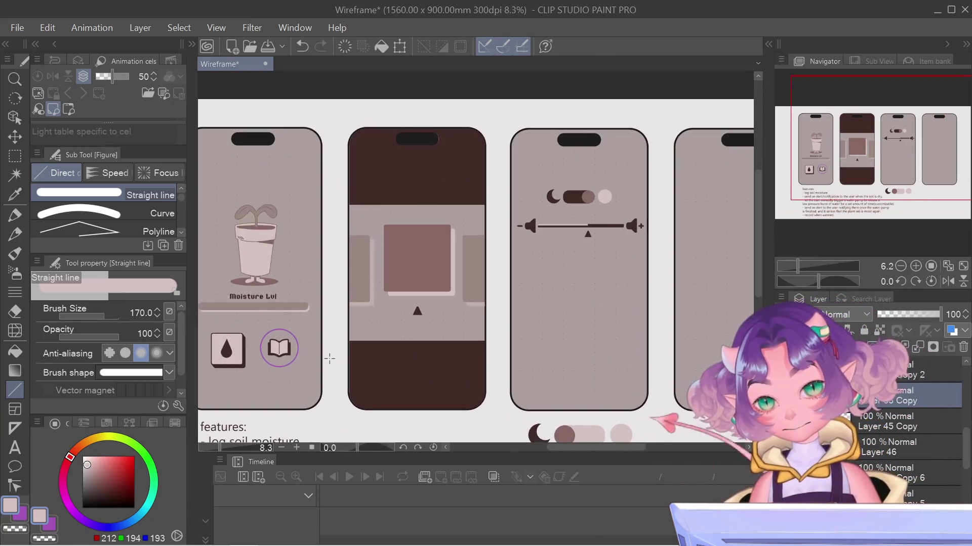
scroll(361, 375, "up", 1)
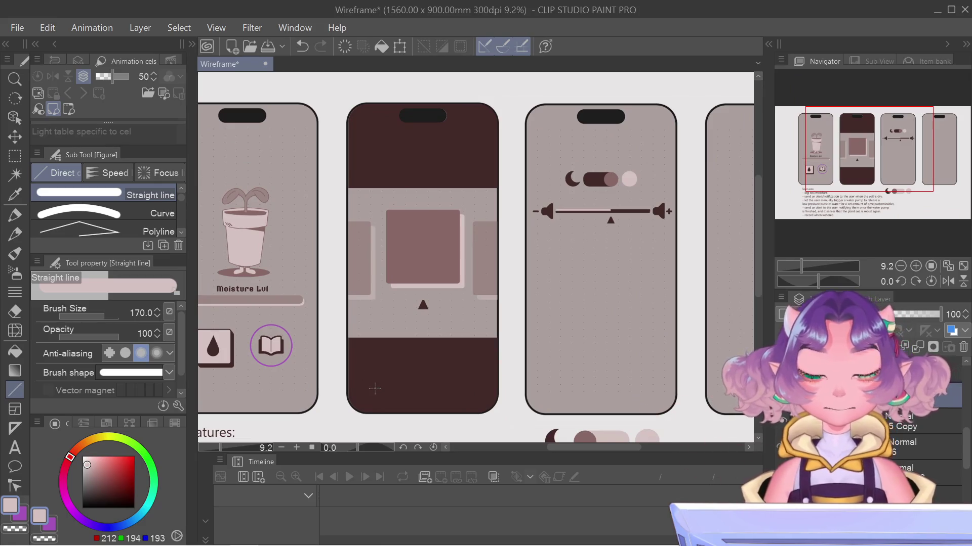
scroll(375, 389, "up", 1)
scroll(746, 392, "up", 1)
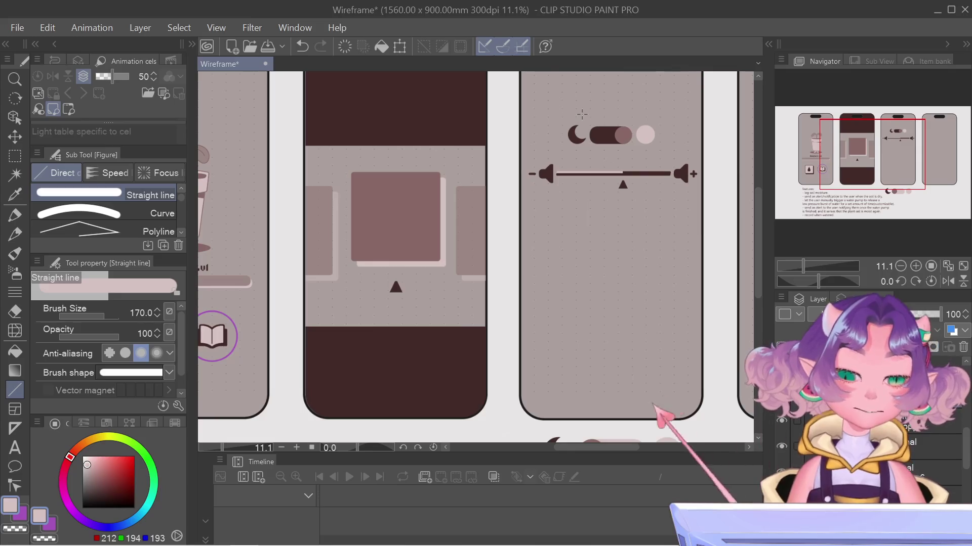
scroll(518, 236, "down", 2)
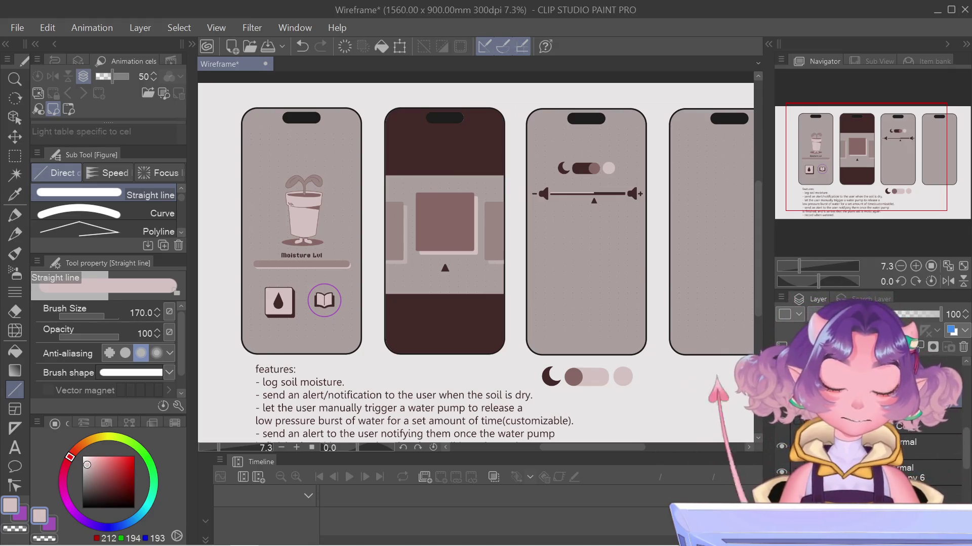
scroll(276, 302, "up", 3)
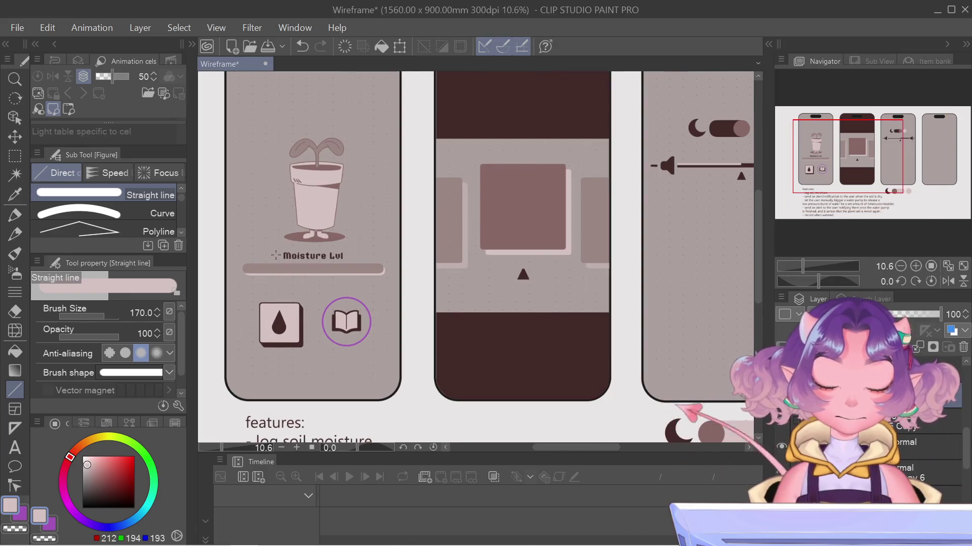
scroll(320, 292, "down", 1)
mouse_move(913, 181)
left_mouse_down()
mouse_move(932, 166)
mouse_move(911, 168)
left_mouse_up()
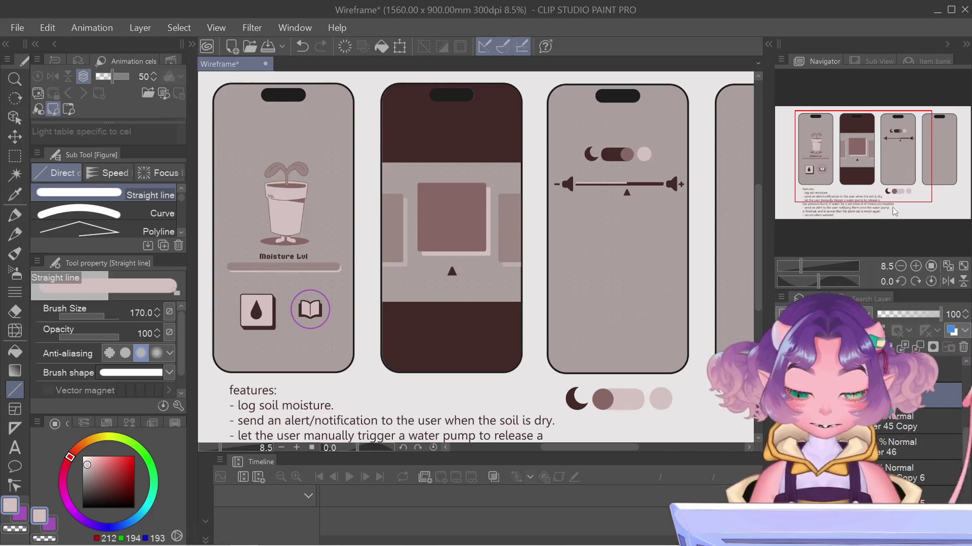
Pan across the phones to review the second through fourth screens and the features text
mouse_move(901, 174)
left_mouse_down()
mouse_move(922, 193)
mouse_move(901, 177)
left_mouse_up()
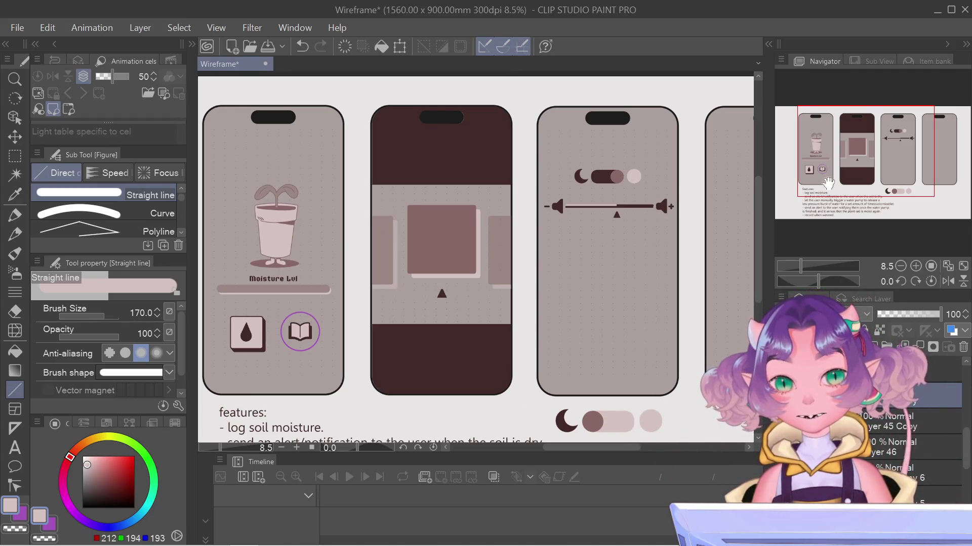
left_click_drag(828, 183, 866, 177)
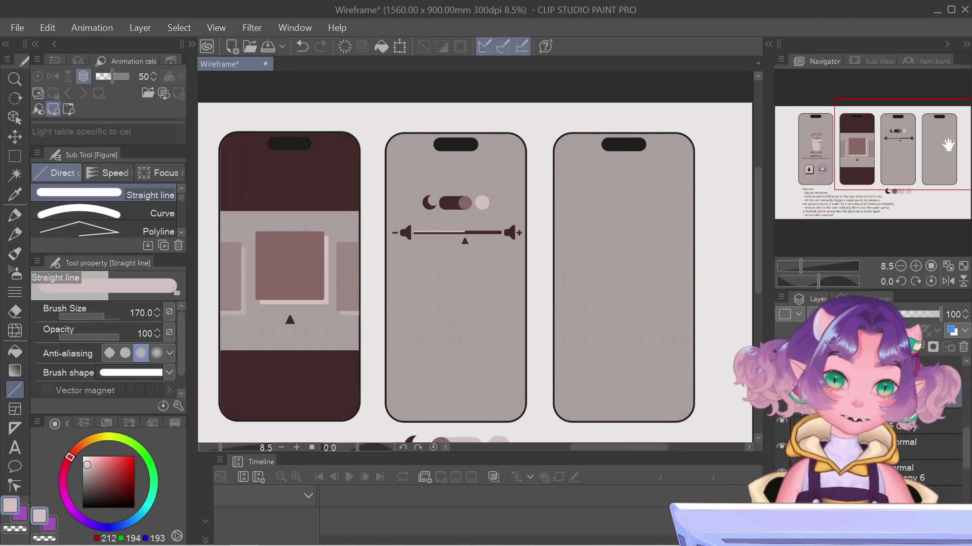
left_click_drag(940, 134, 832, 103)
mouse_move(833, 110)
left_mouse_down()
mouse_move(825, 130)
mouse_move(926, 145)
left_mouse_up()
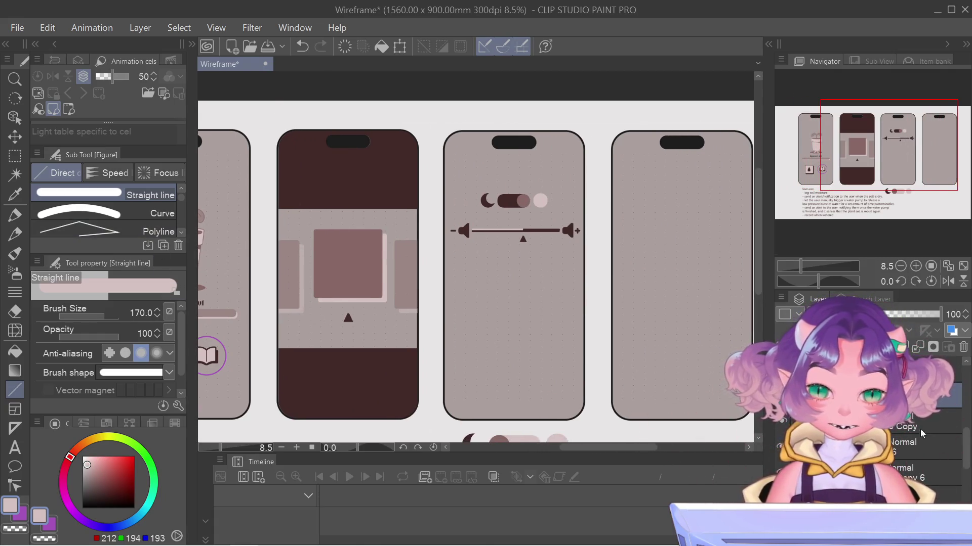
scroll(921, 432, "up", 3)
Select a layer higher in the Layer panel and choose the Text tool
left_click(908, 443)
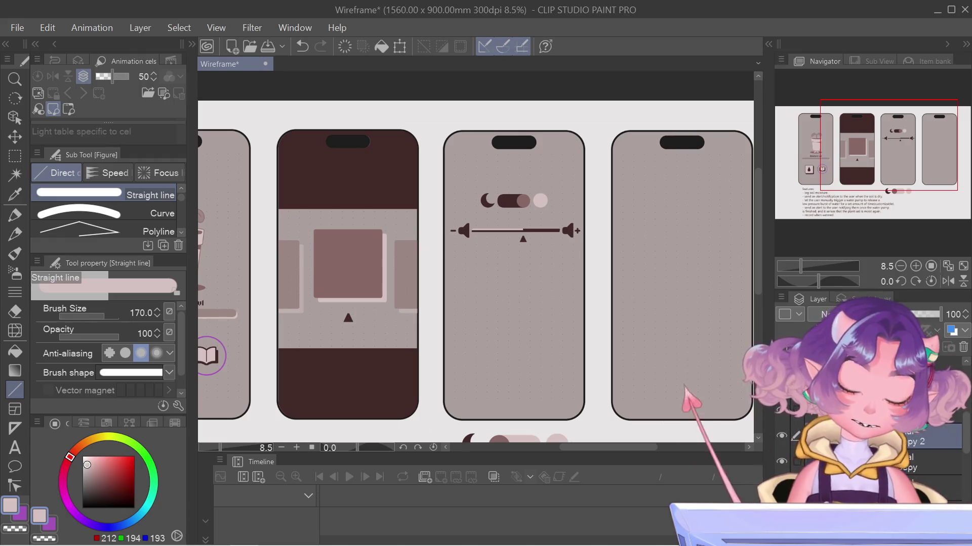
left_click(911, 387)
scroll(921, 441, "up", 1)
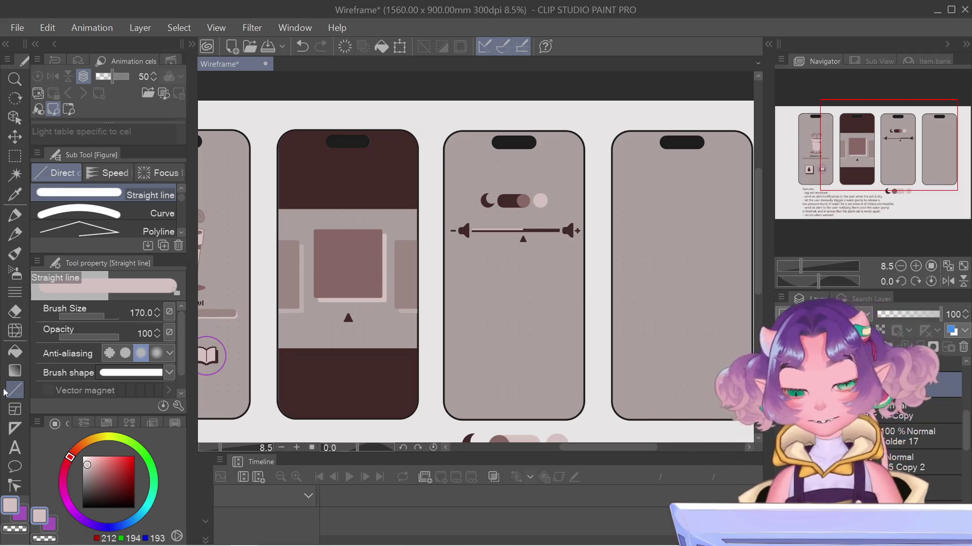
left_click(23, 455)
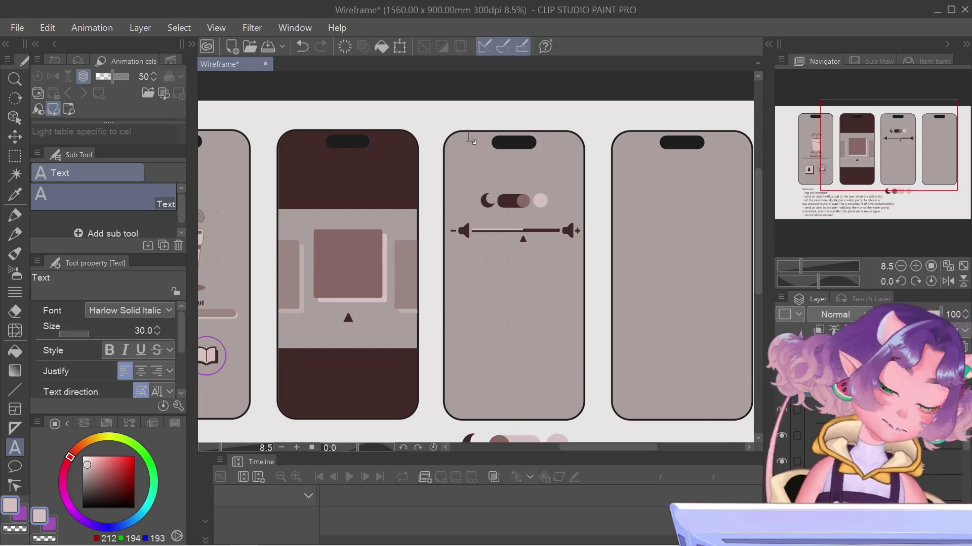
Type a black 'User Preferences' title above the third phone screen
left_click(478, 115)
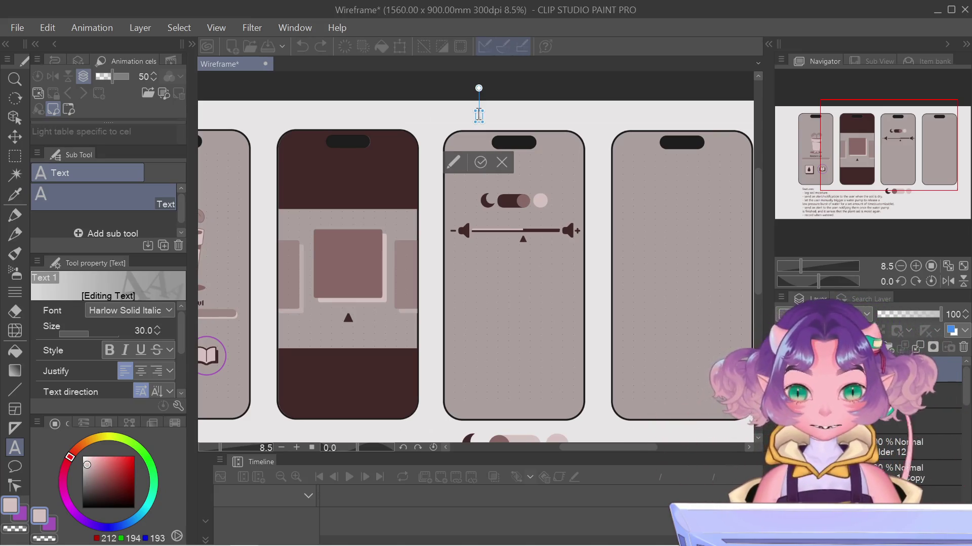
type("User Preferences")
scroll(478, 115, "up", 5)
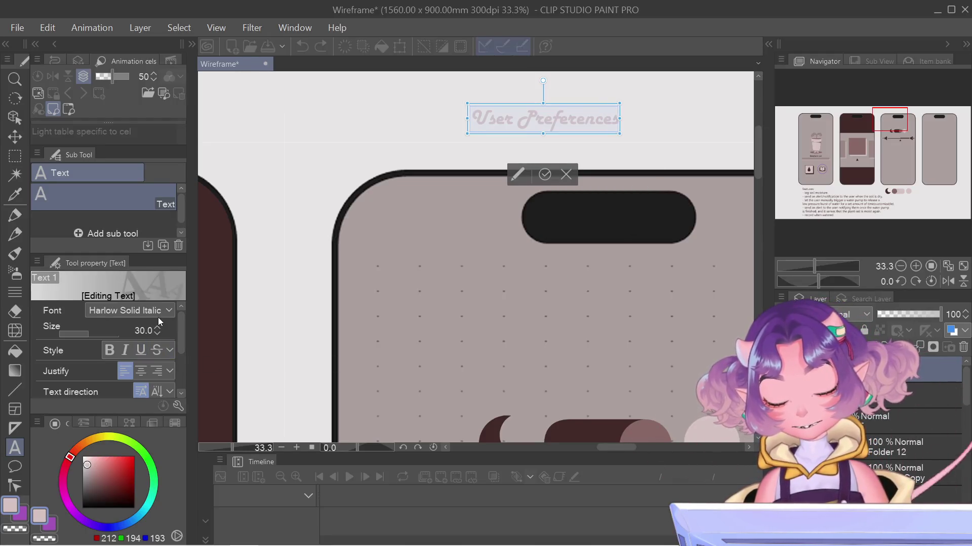
left_click(98, 498)
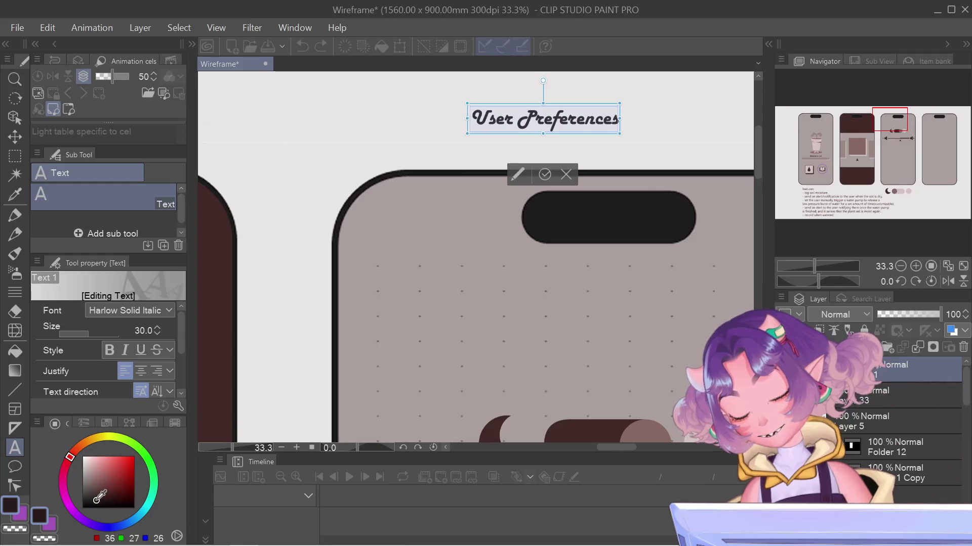
left_click(83, 508)
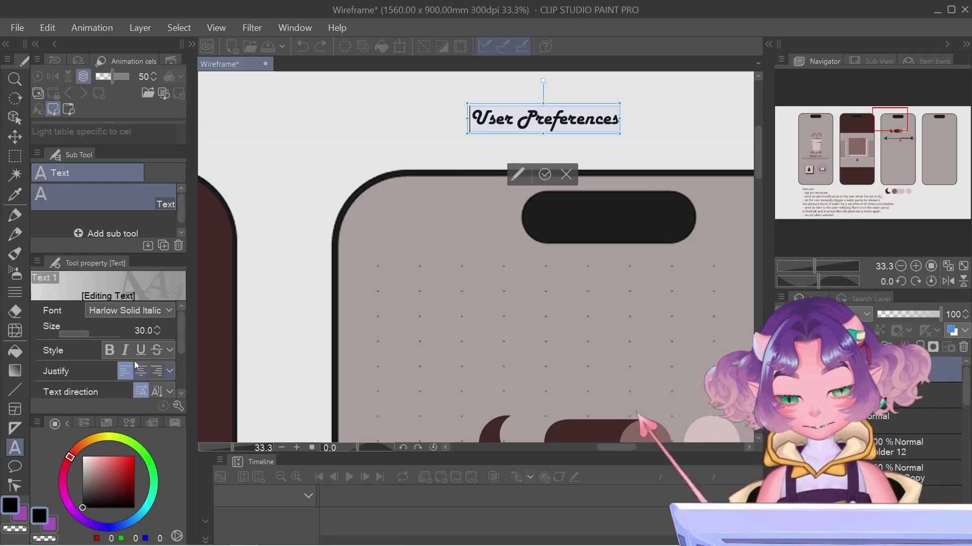
Try the HoloLens MDL2 Assets and High Tower Text fonts on the title
left_click(141, 303)
scroll(98, 375, "down", 3)
scroll(99, 379, "up", 1)
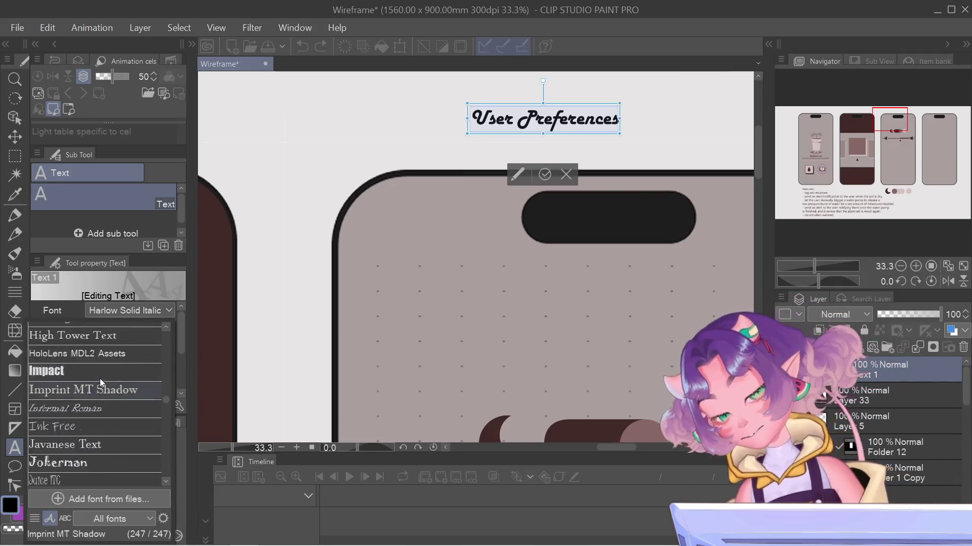
scroll(100, 378, "down", 3)
scroll(98, 375, "up", 3)
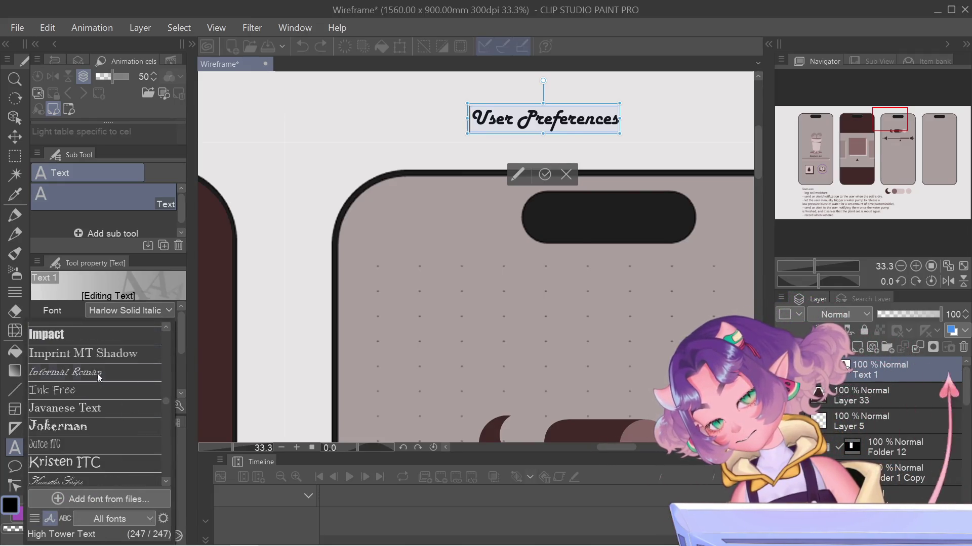
scroll(97, 385, "up", 3)
left_click(81, 372)
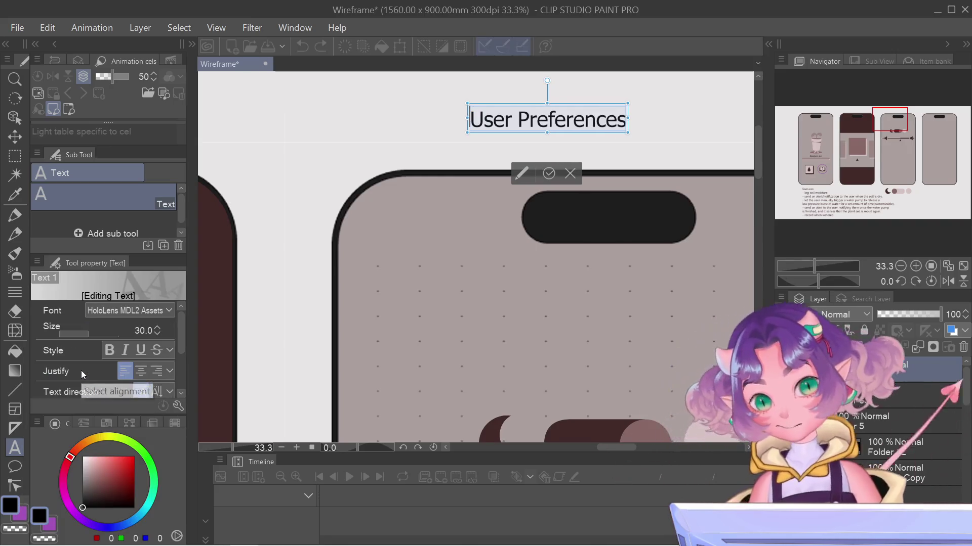
left_click(138, 310)
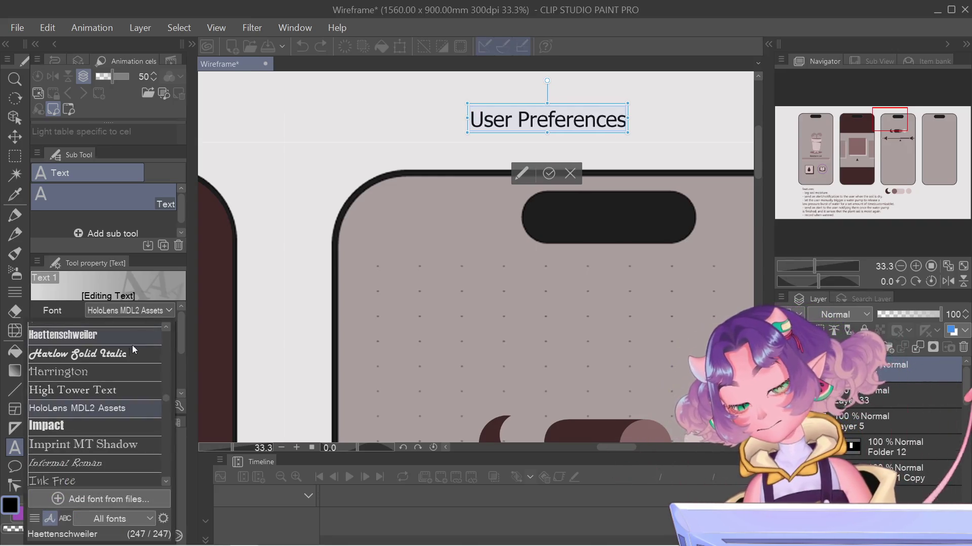
left_click(70, 390)
Set the title's font to Gill Sans MT
left_click(116, 309)
scroll(95, 354, "up", 1)
scroll(96, 373, "up", 1)
scroll(95, 372, "up", 1)
scroll(102, 375, "up", 1)
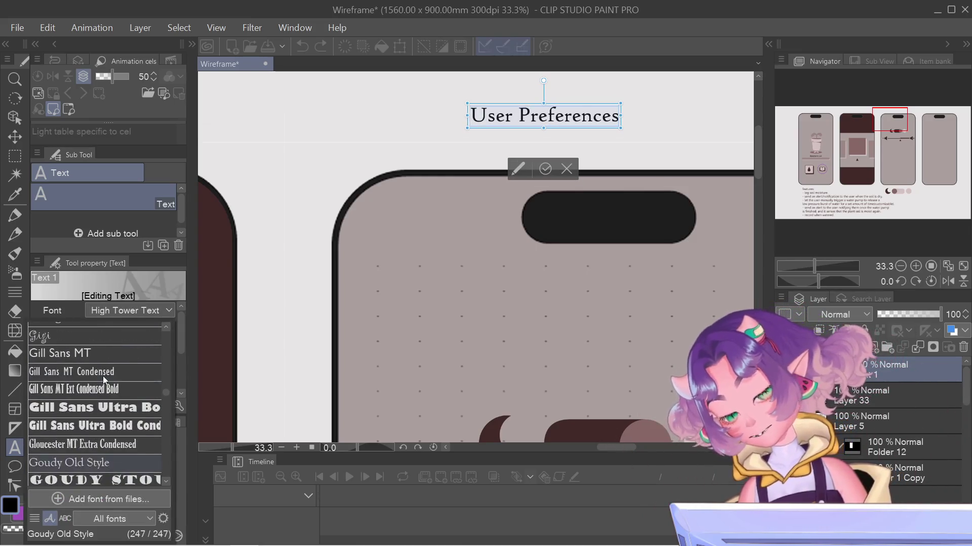
left_click(104, 357)
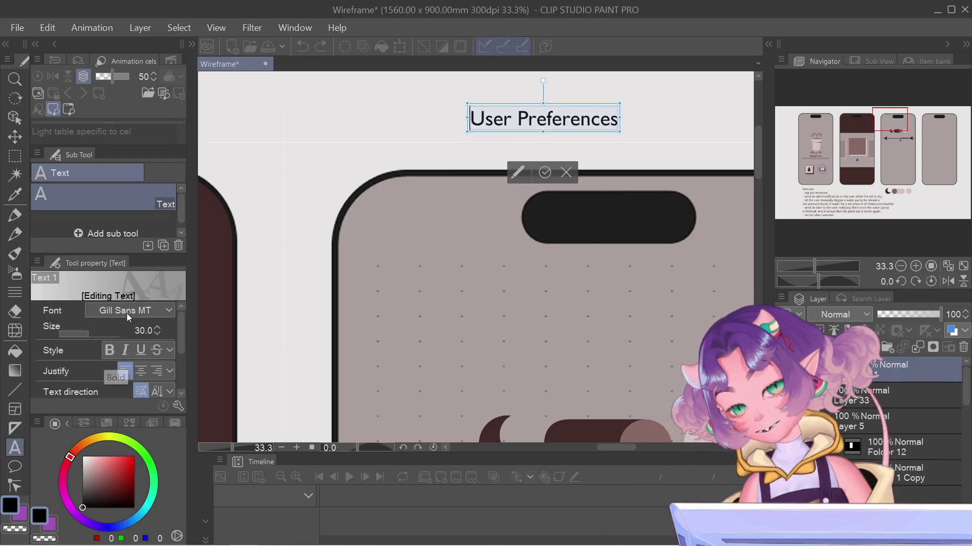
scroll(640, 149, "down", 2)
scroll(640, 149, "down", 2)
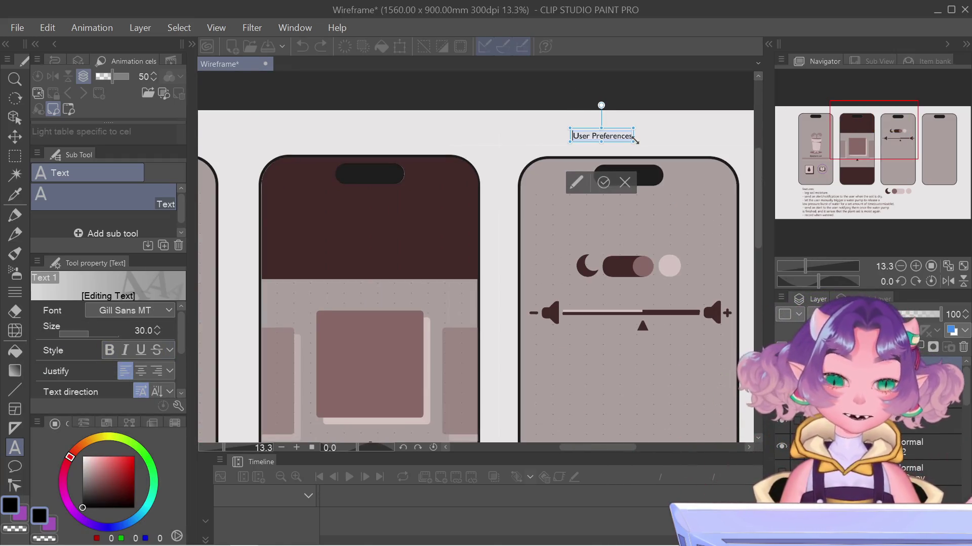
left_click_drag(640, 132, 648, 134)
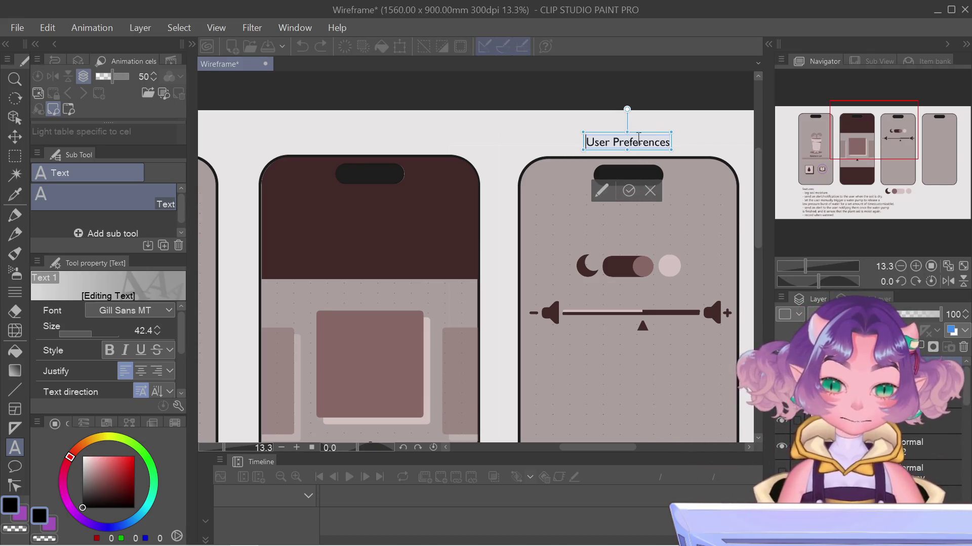
left_click_drag(636, 135, 637, 131)
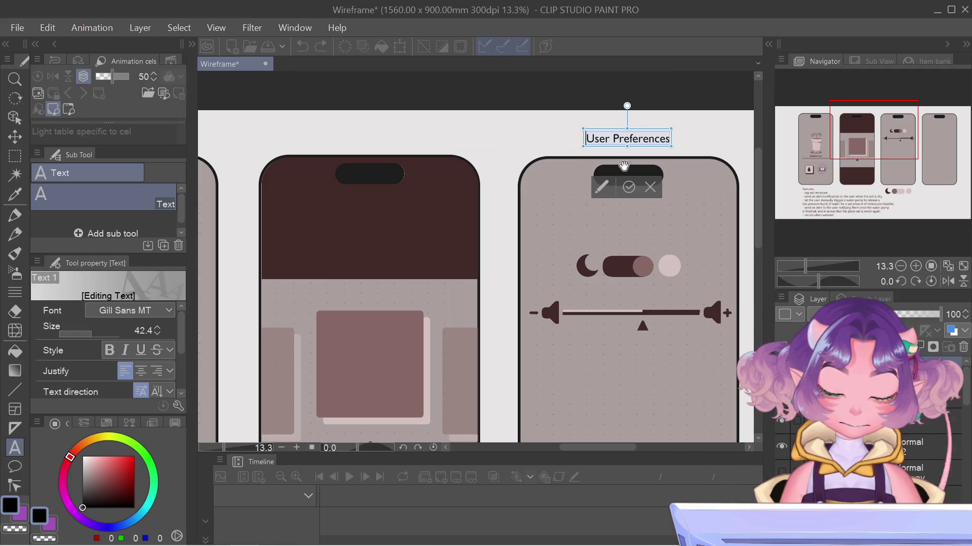
left_click(628, 185)
scroll(698, 262, "down", 1)
scroll(698, 262, "down", 2)
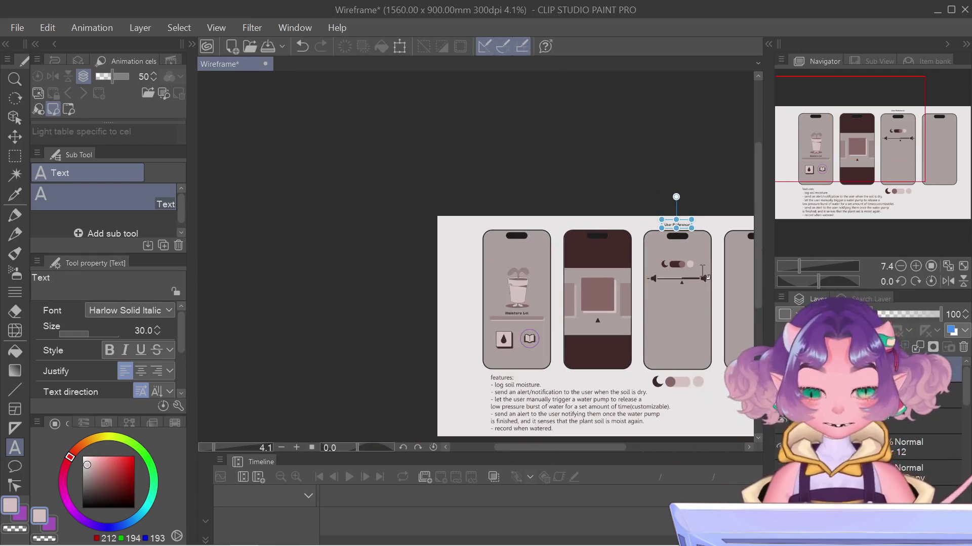
left_click_drag(818, 153, 871, 151)
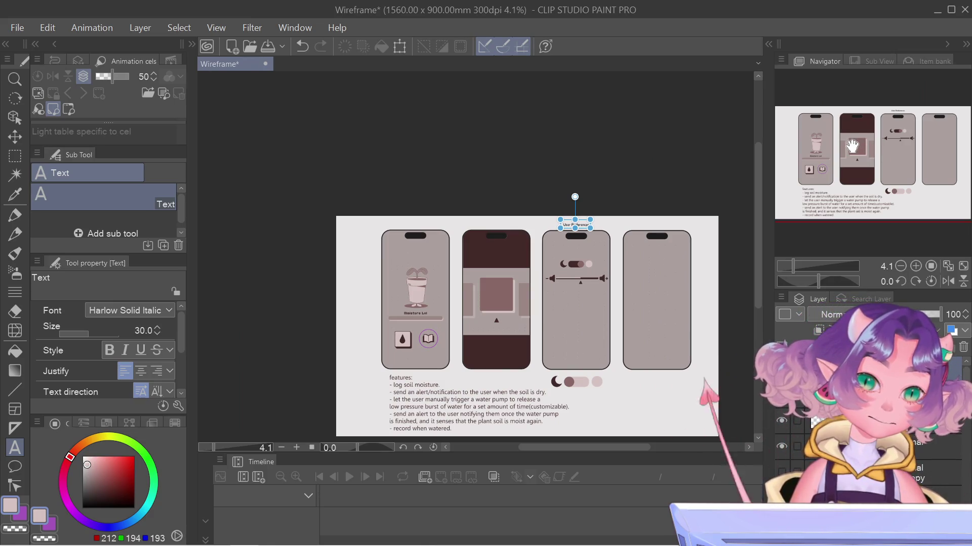
scroll(553, 265, "up", 2)
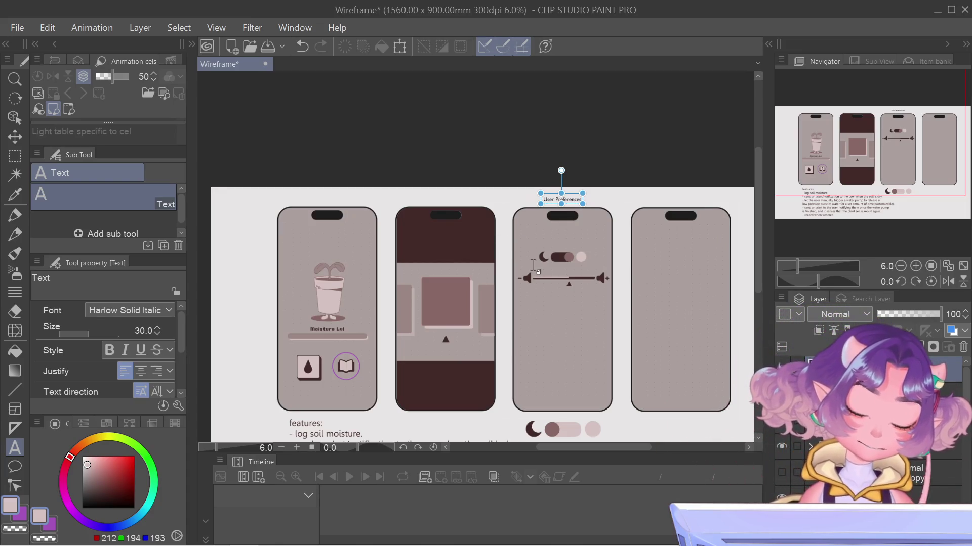
scroll(543, 192, "up", 1)
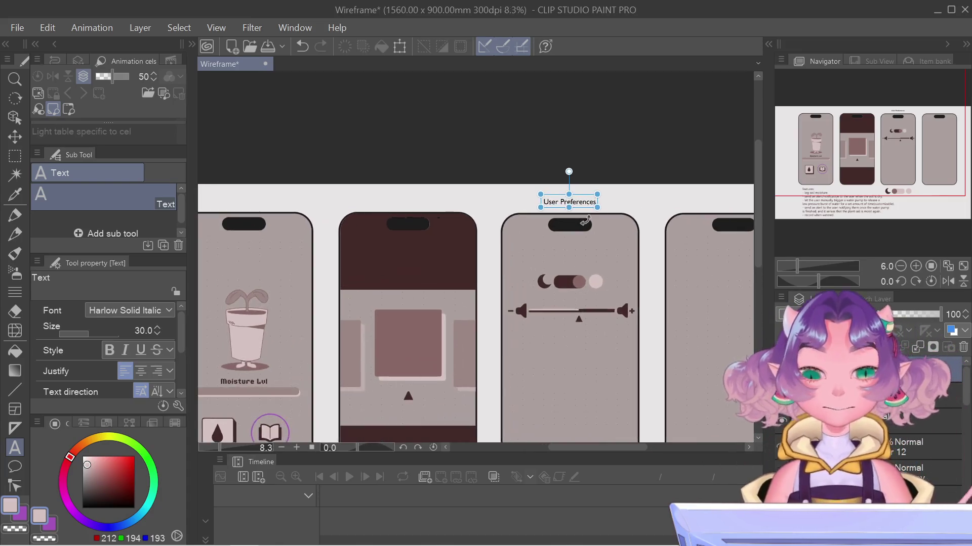
scroll(586, 220, "up", 1)
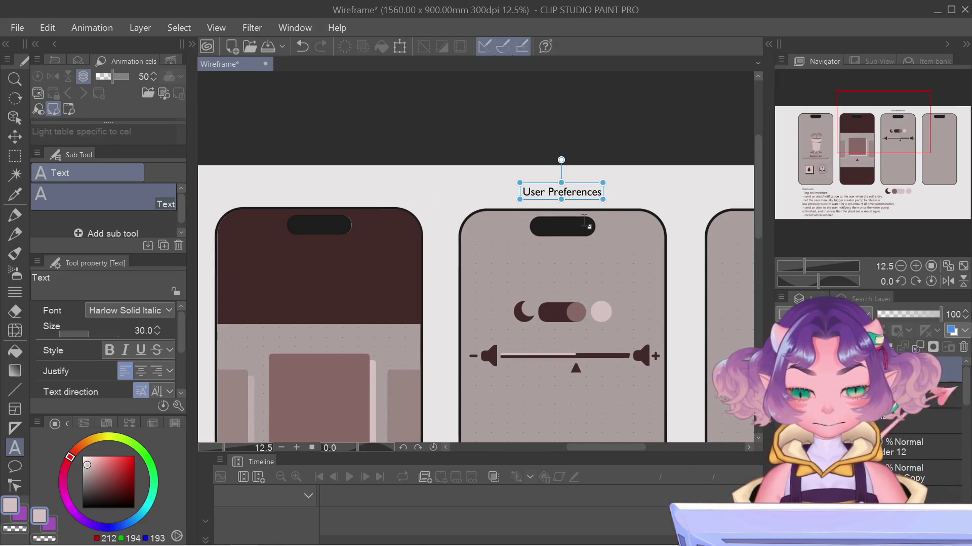
scroll(585, 221, "down", 1)
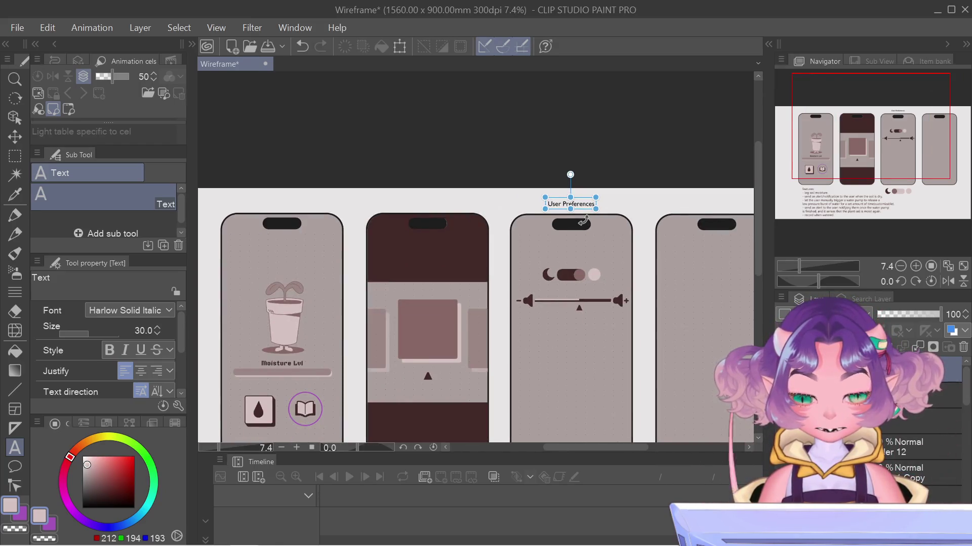
Duplicate the User Preferences title layer and position the copy above the fourth phone
right_click(883, 475)
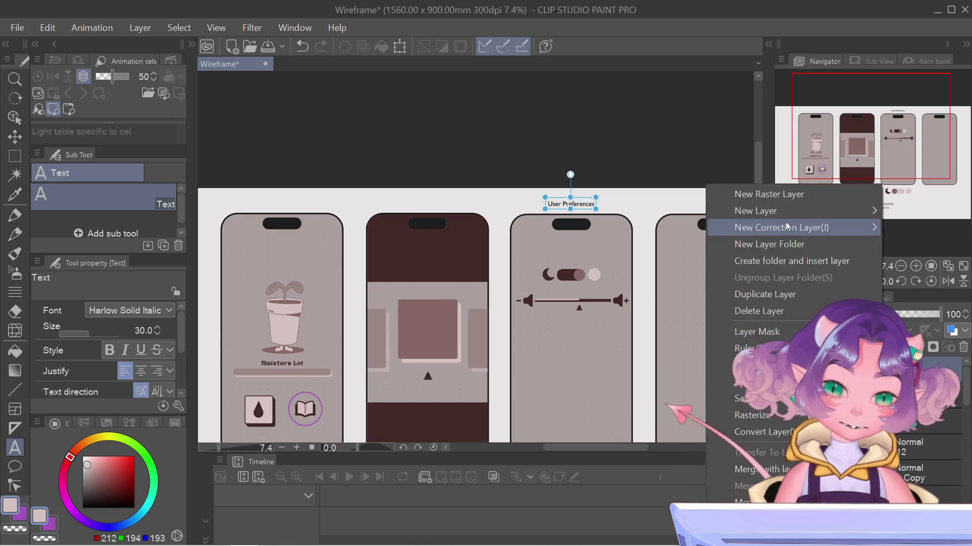
left_click(811, 299)
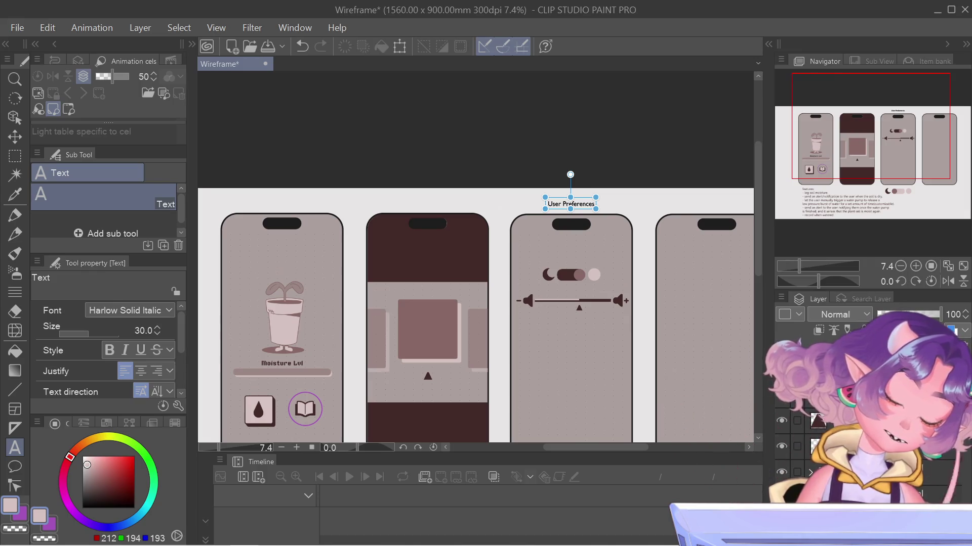
left_click_drag(587, 201, 736, 201)
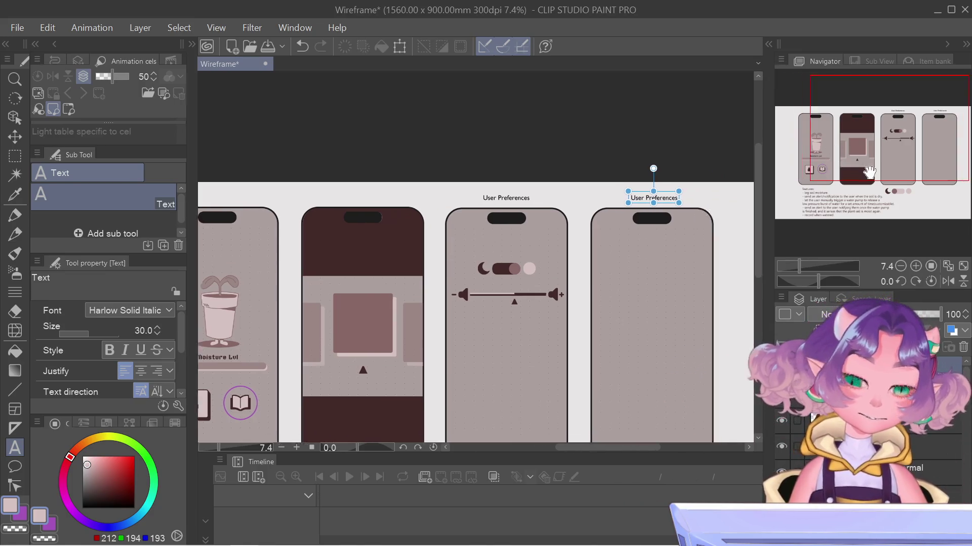
scroll(678, 182, "up", 5)
left_click_drag(667, 199, 659, 200)
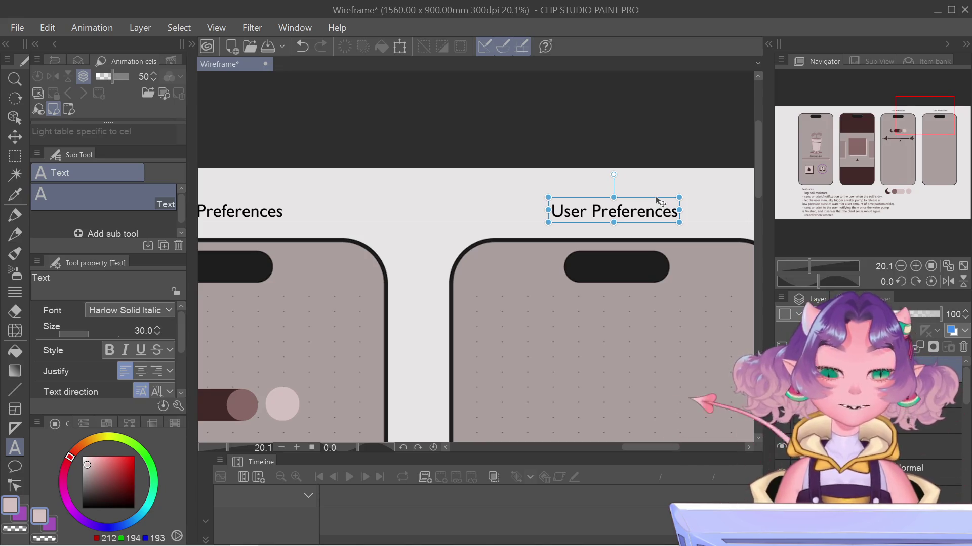
Change the copied title's text to 'Plant Preferences'
left_click(586, 214)
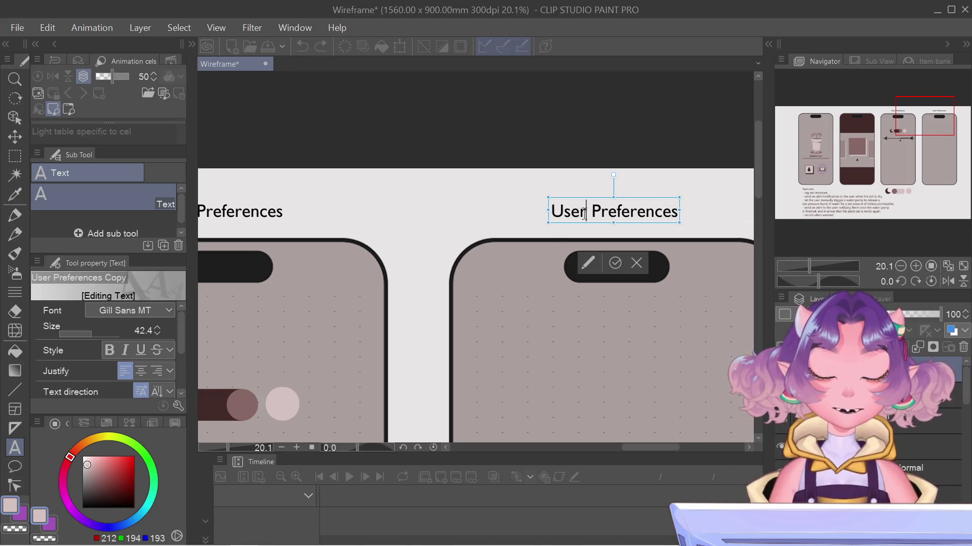
type("Pla")
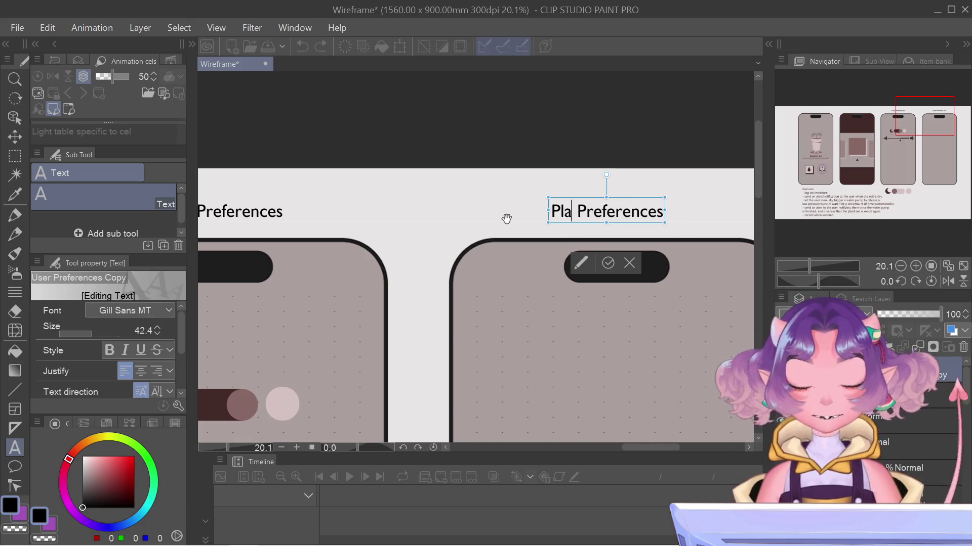
type("nt")
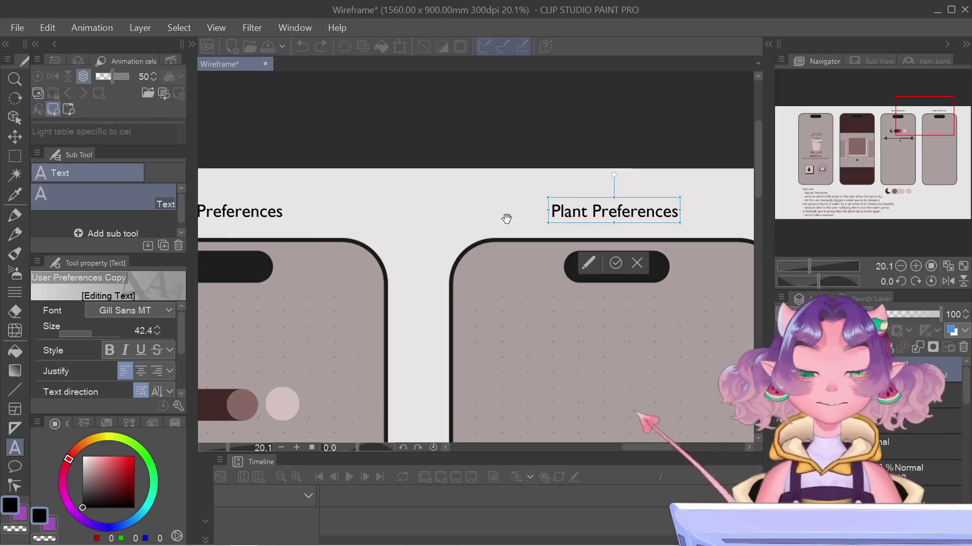
left_click(615, 263)
scroll(620, 276, "down", 1)
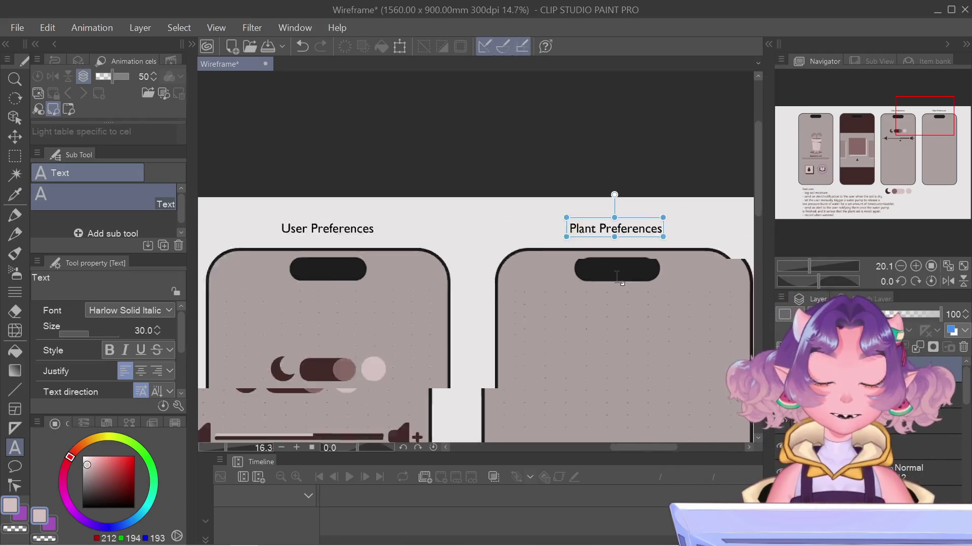
scroll(613, 283, "down", 3)
scroll(607, 295, "down", 2)
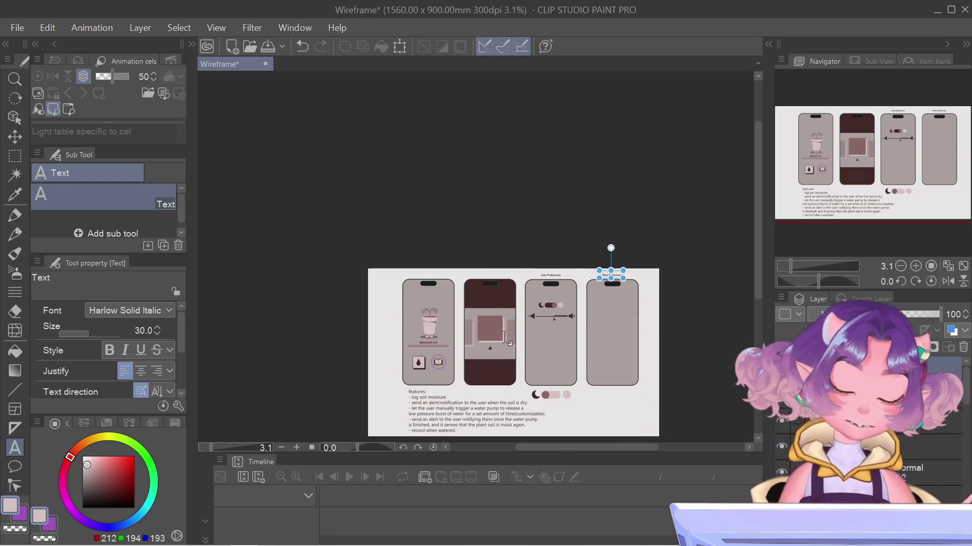
left_click_drag(852, 161, 881, 170)
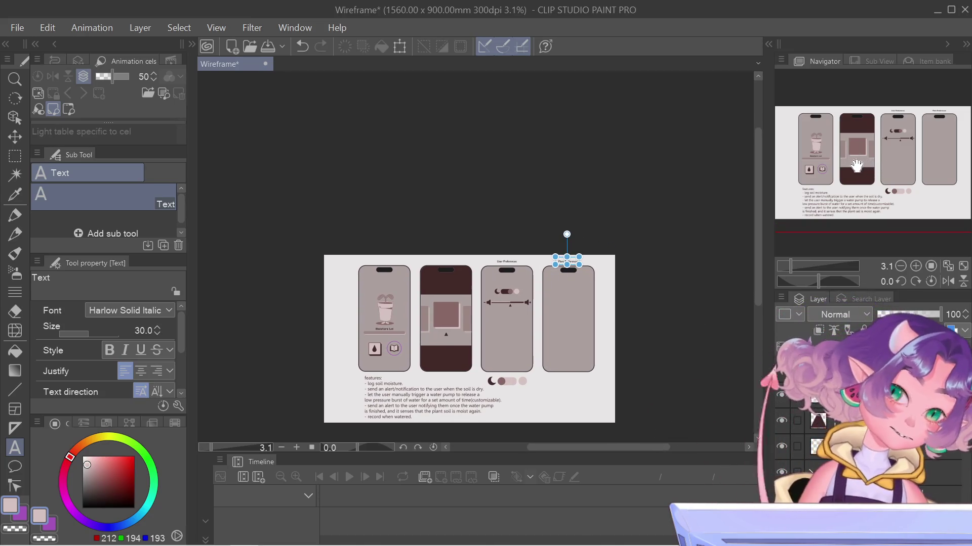
left_click_drag(876, 160, 835, 135)
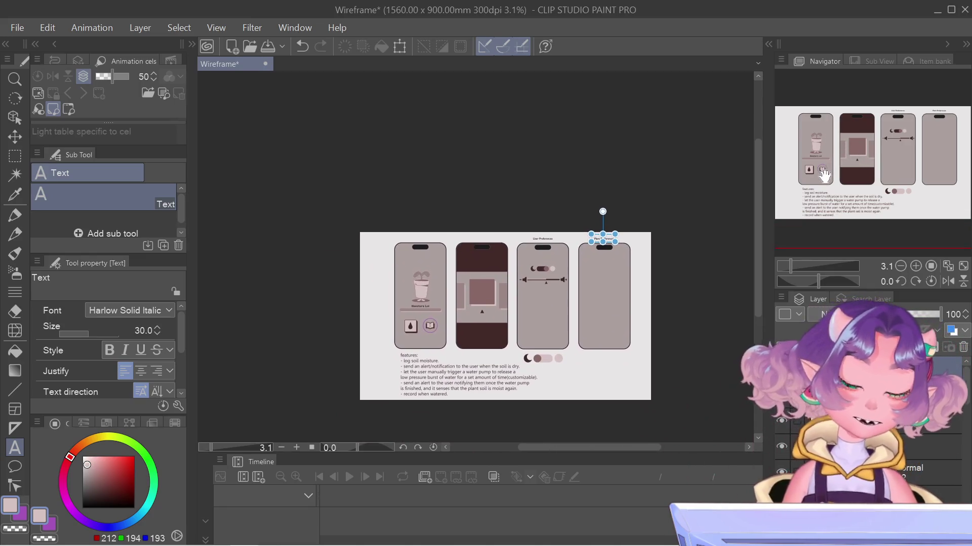
scroll(608, 267, "up", 1)
scroll(608, 266, "up", 1)
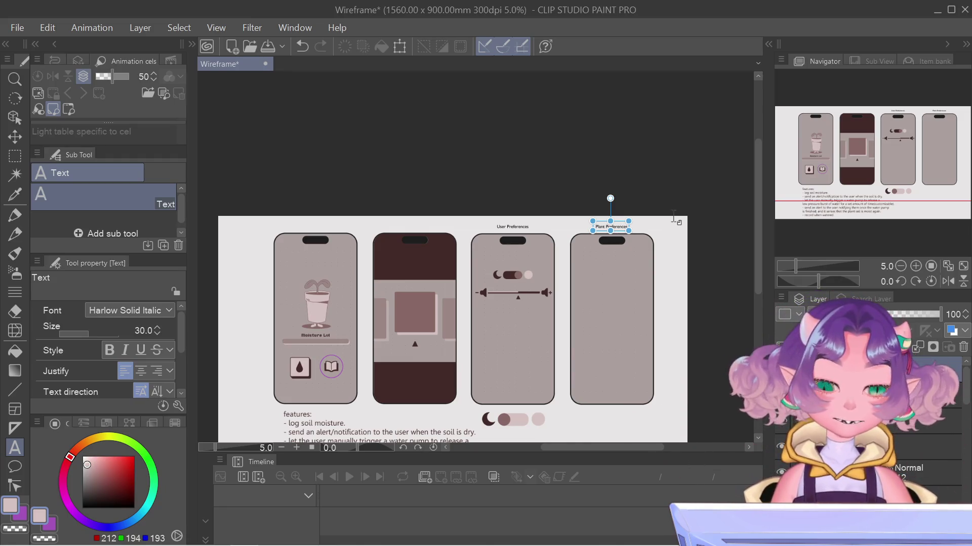
scroll(675, 219, "up", 1)
scroll(683, 226, "up", 1)
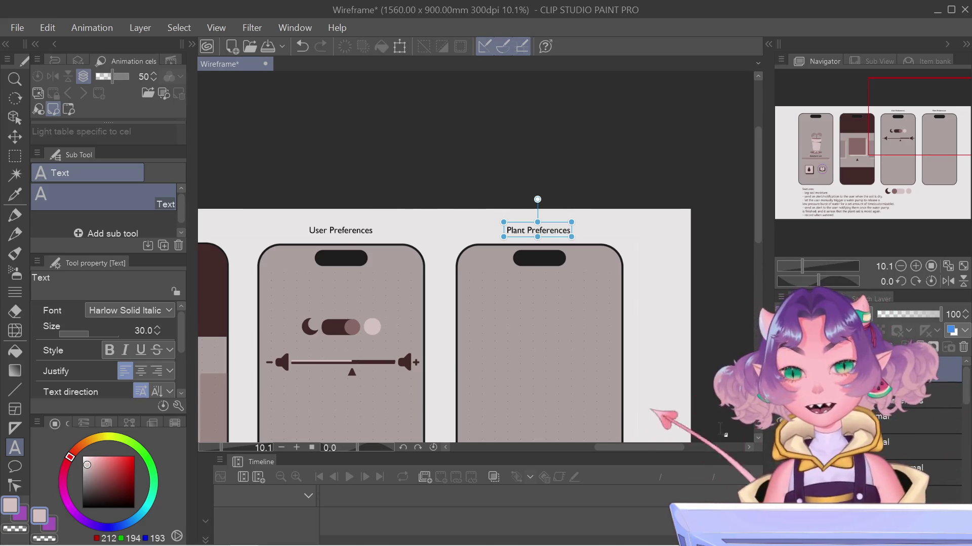
scroll(647, 300, "down", 1)
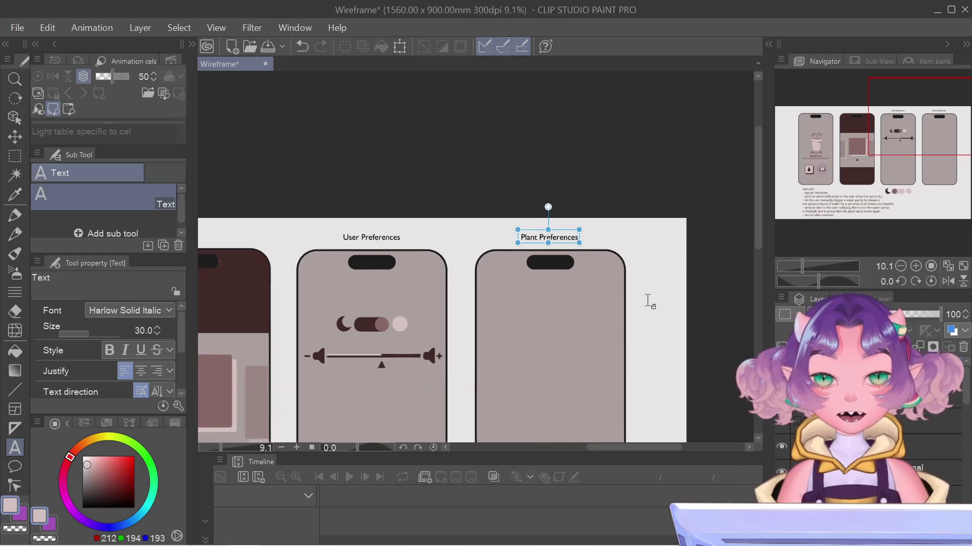
scroll(648, 300, "down", 1)
scroll(648, 301, "down", 1)
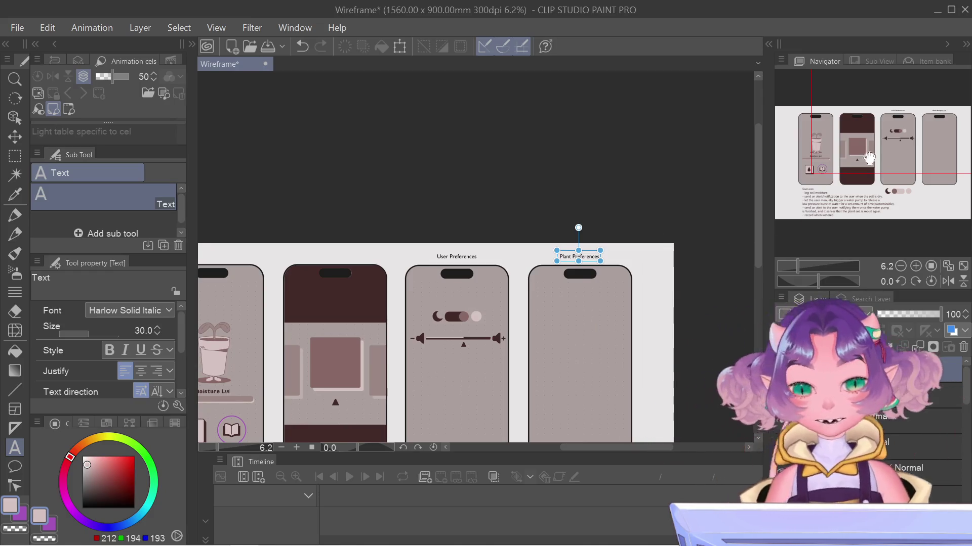
left_click_drag(869, 159, 850, 192)
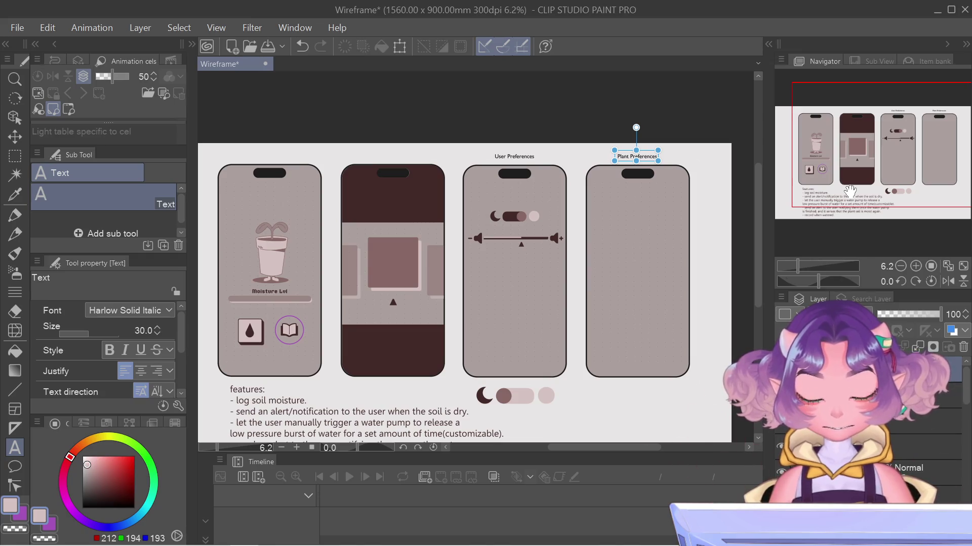
left_click_drag(850, 191, 853, 191)
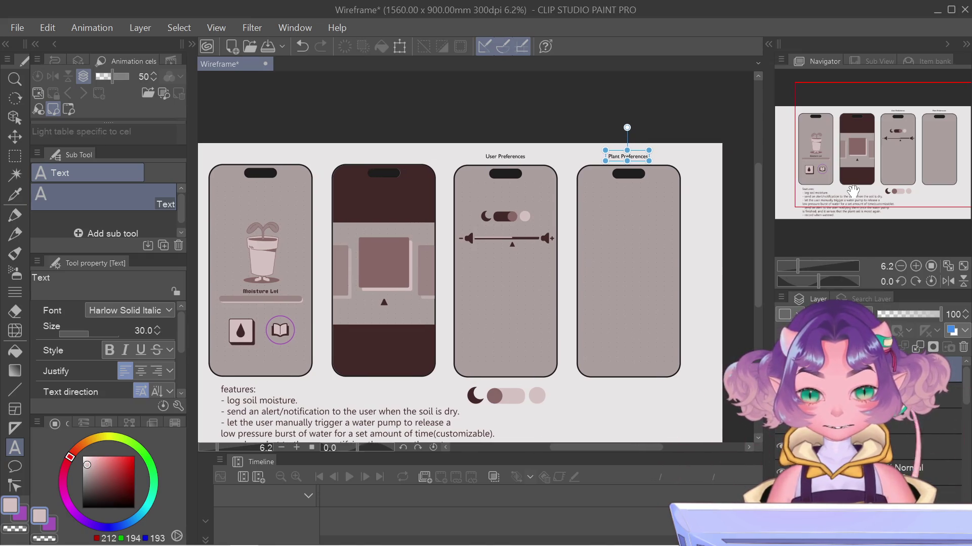
Replace 'Plant' with 'Irrigation' in the fourth phone's title and nudge it slightly left
scroll(630, 152, "up", 2)
scroll(622, 157, "up", 2)
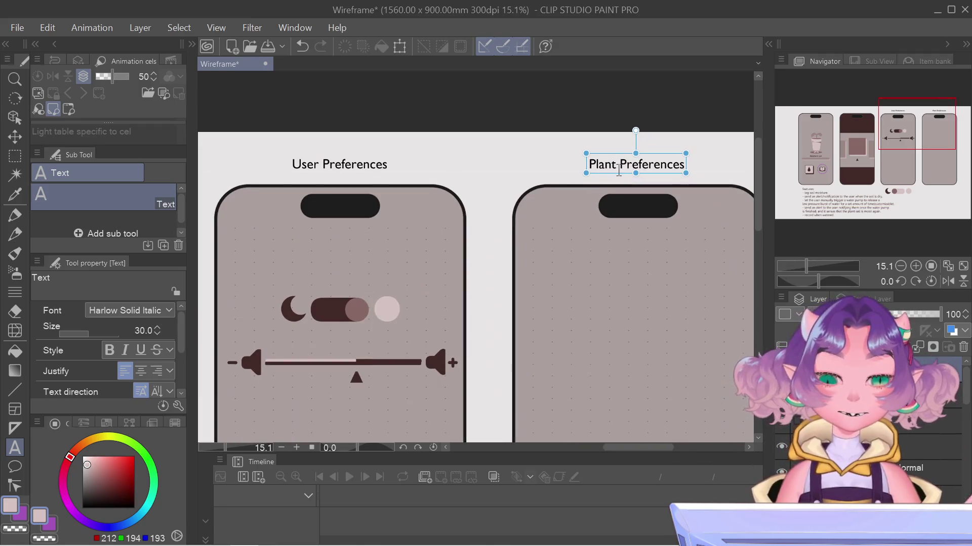
left_click(617, 167)
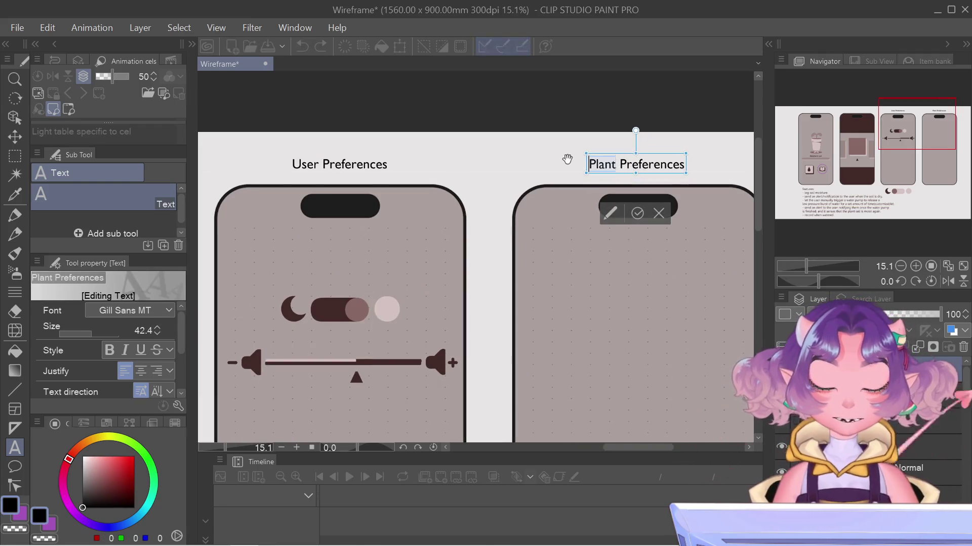
key("BackSpace")
type("Irrigation")
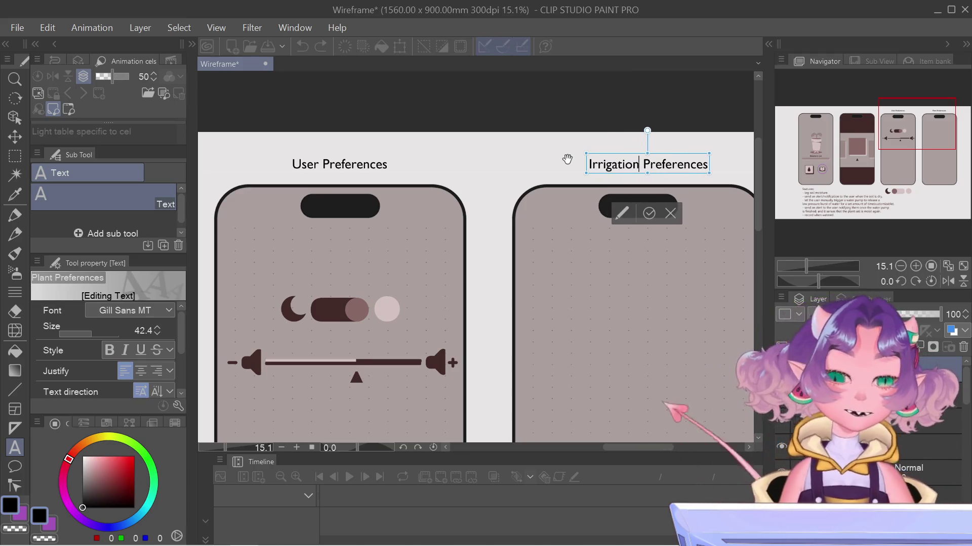
left_click(657, 221)
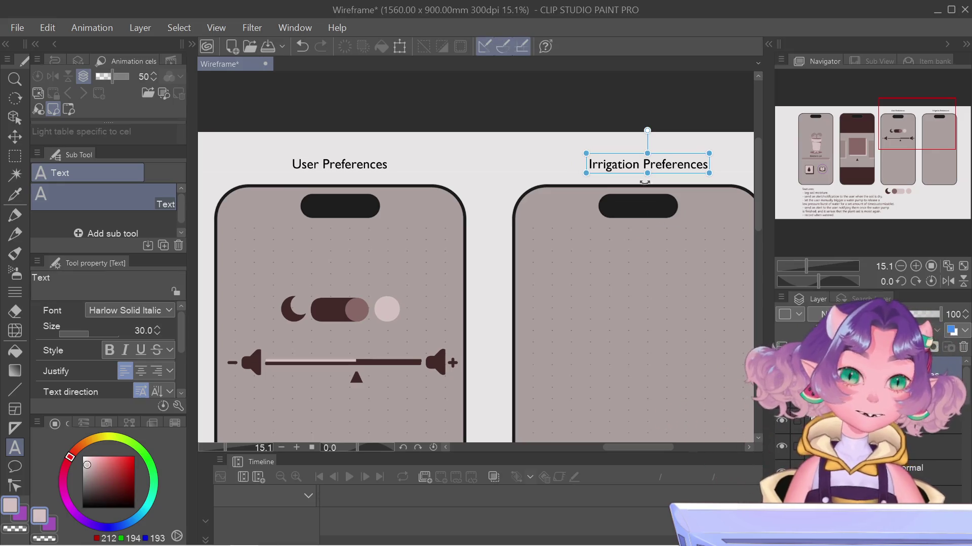
left_click_drag(674, 155, 669, 154)
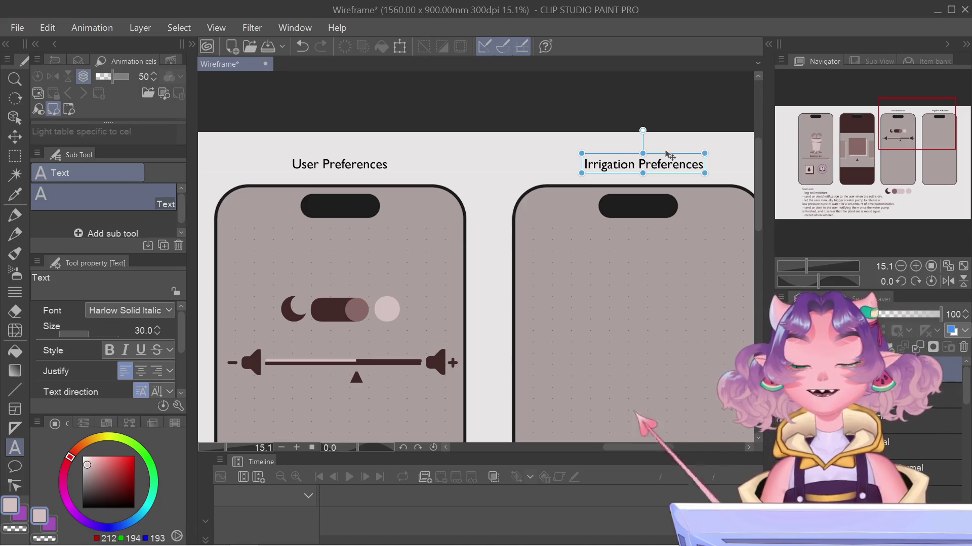
Pan the view to review the titled phone screens
scroll(652, 260, "down", 1)
scroll(651, 256, "down", 1)
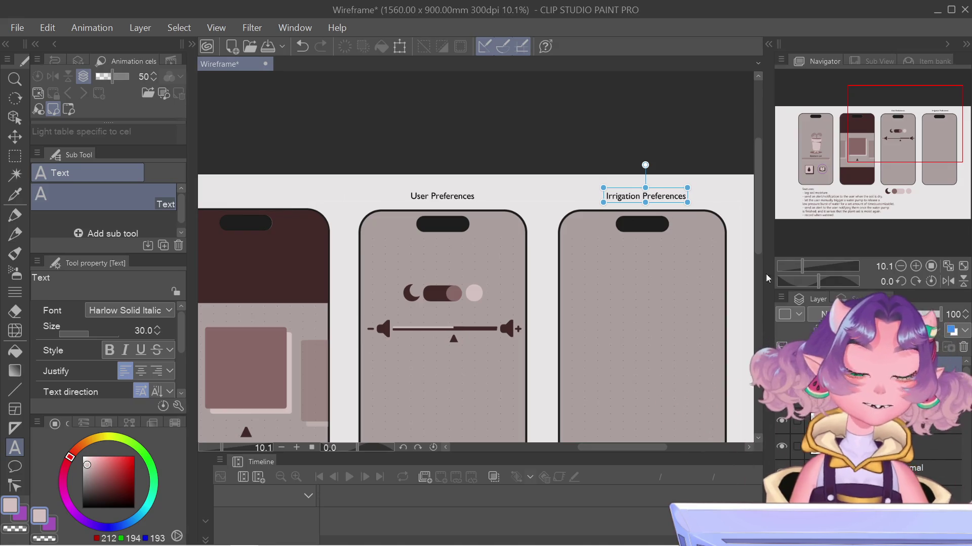
left_click_drag(885, 135, 887, 151)
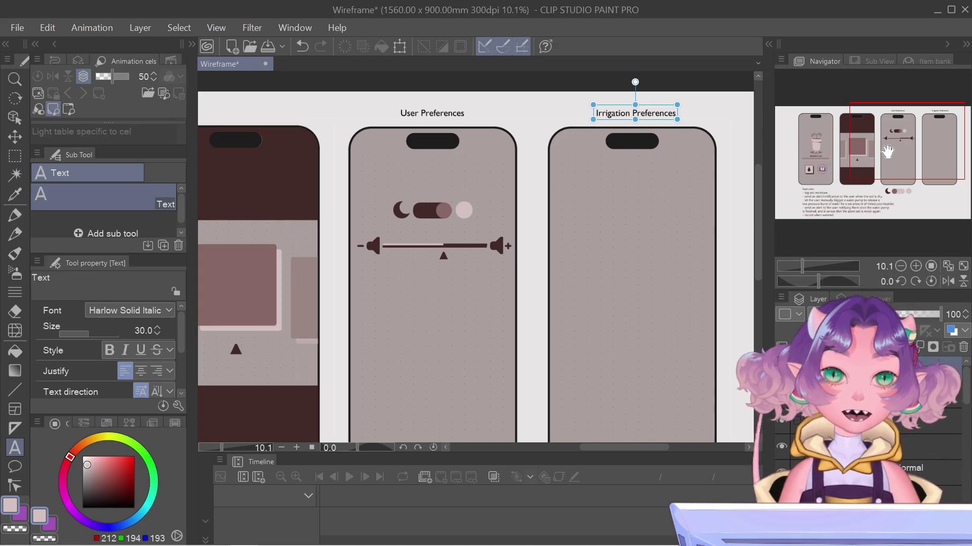
left_click_drag(888, 150, 878, 160)
scroll(680, 175, "down", 1)
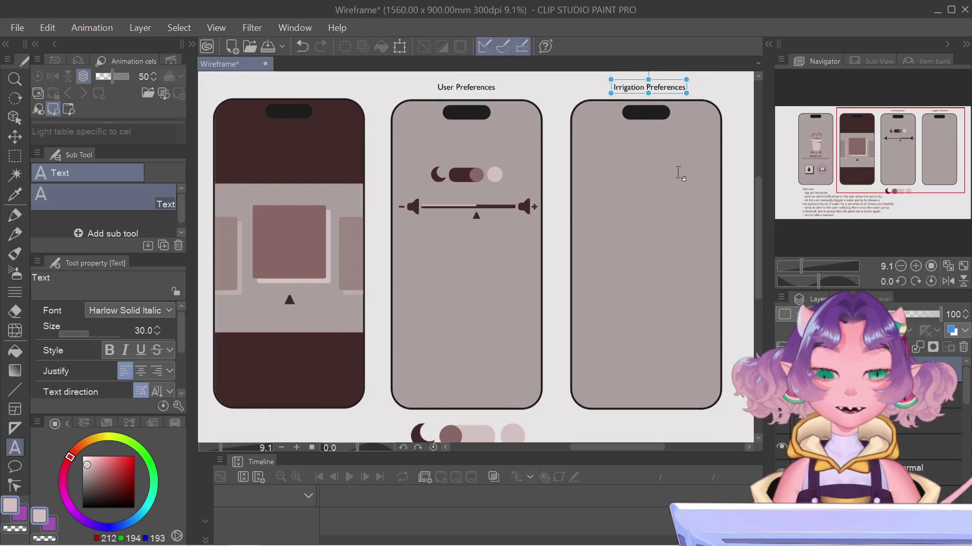
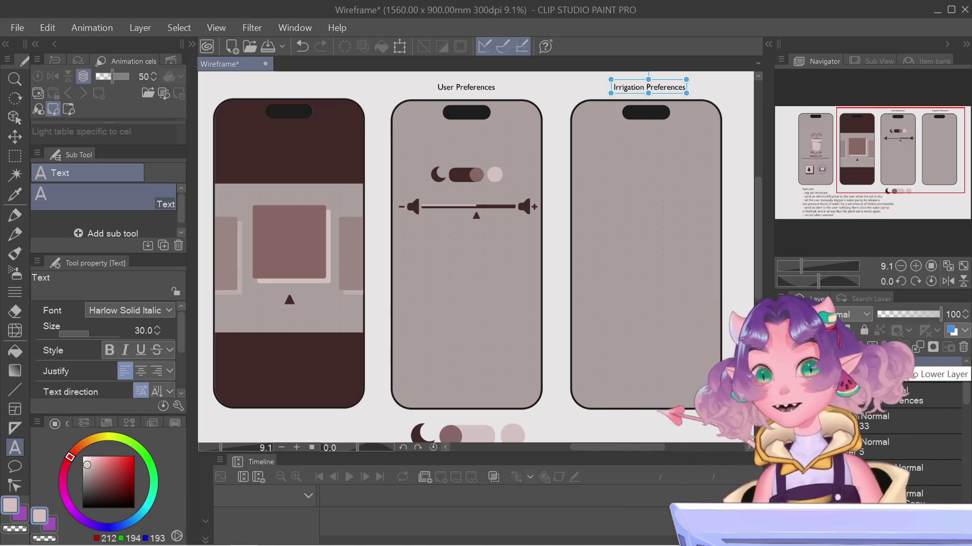
Nudge the view across the wireframes and toggle the Irrigation Preferences title layer off and on
mouse_move(898, 545)
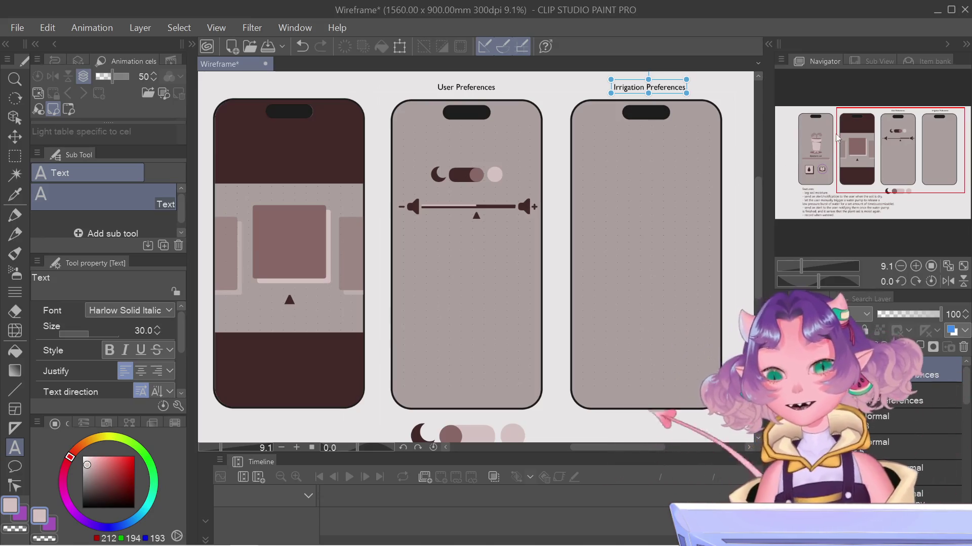
left_click_drag(875, 149, 877, 147)
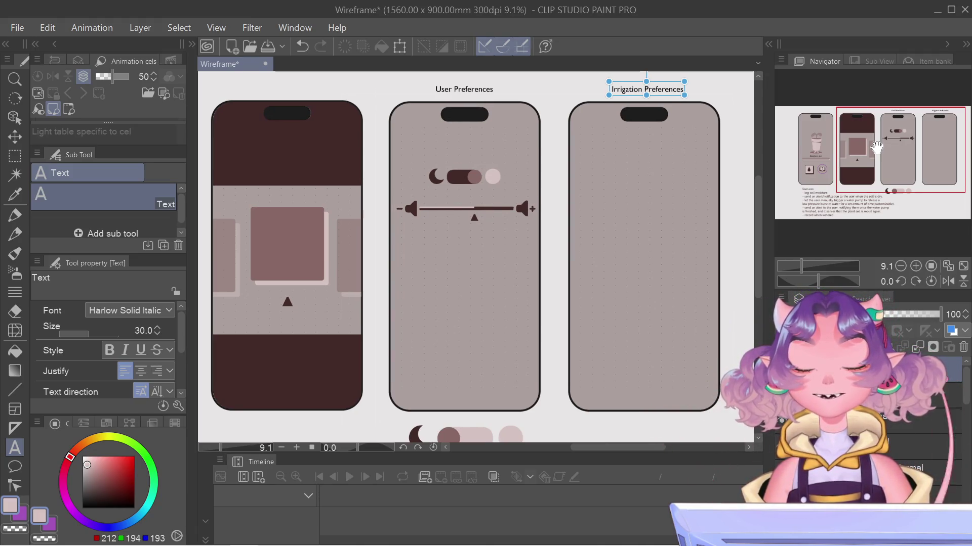
left_click_drag(877, 146, 878, 144)
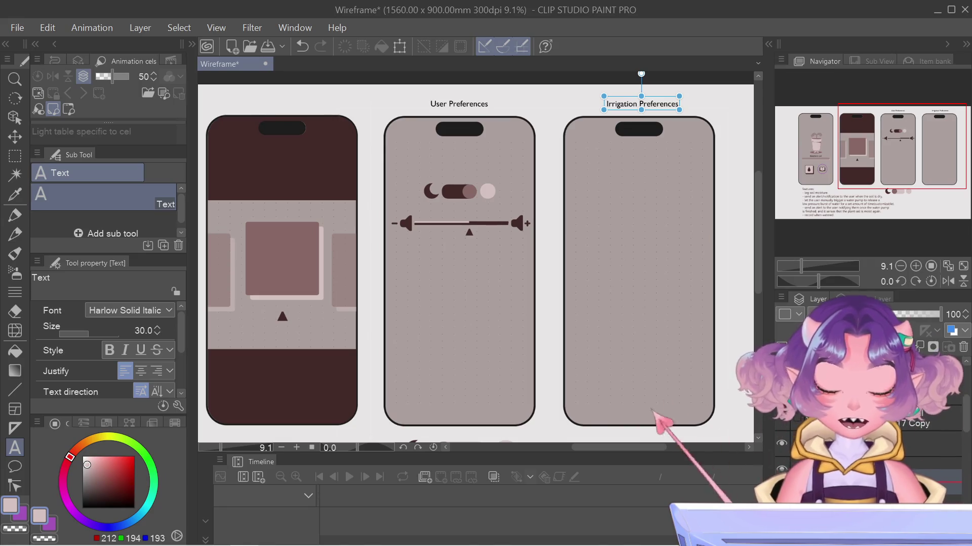
left_click(780, 439)
left_click(779, 440)
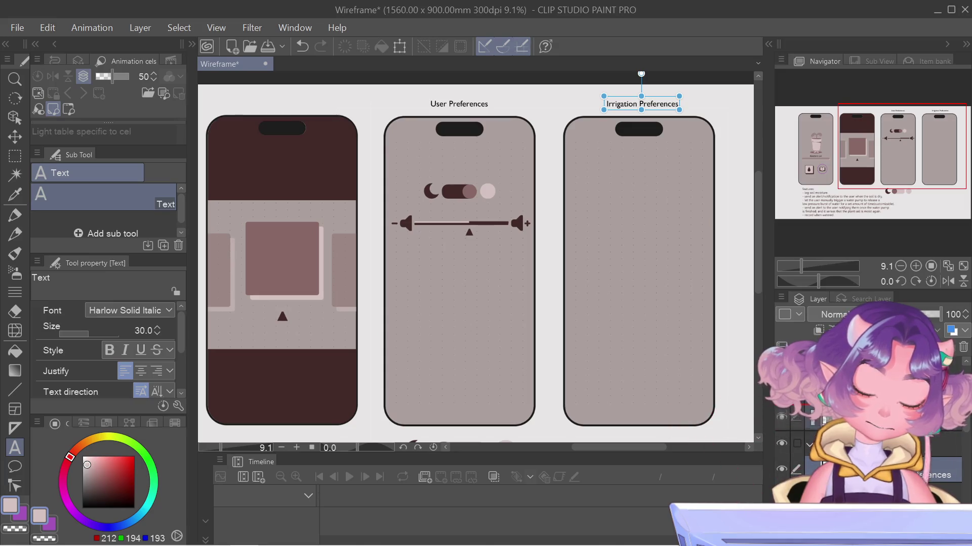
Select the User Preferences title text and look at, then dismiss, a layer's options menu
scroll(861, 435, "down", 1)
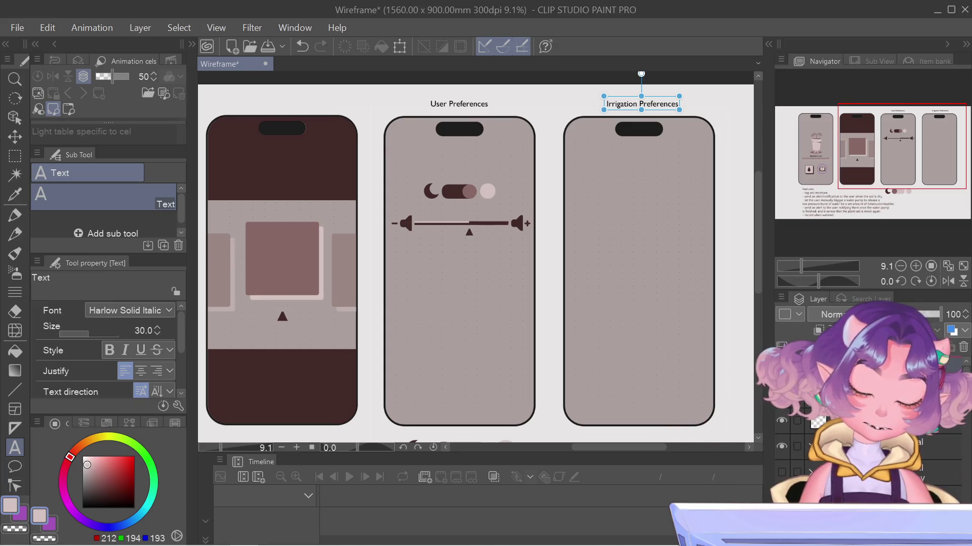
left_click(458, 104)
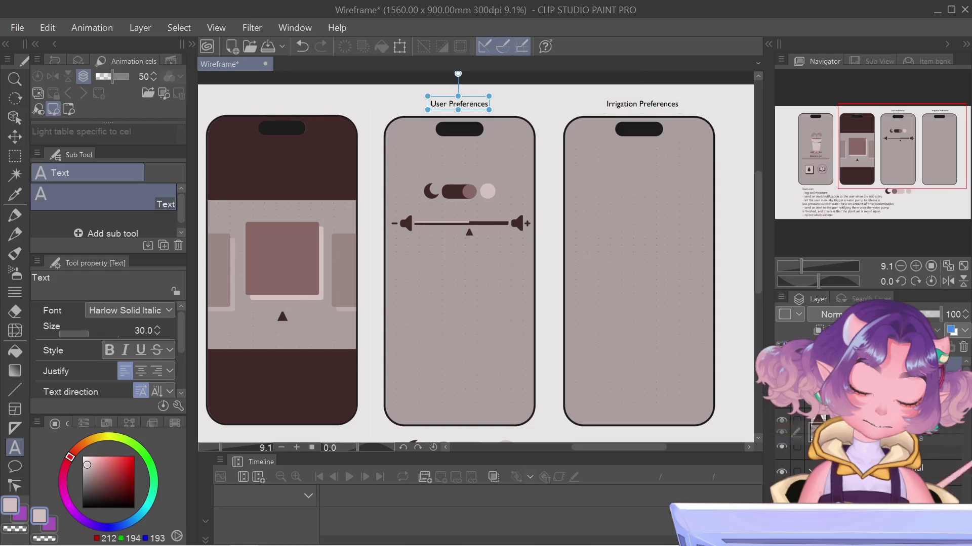
scroll(860, 445, "up", 1)
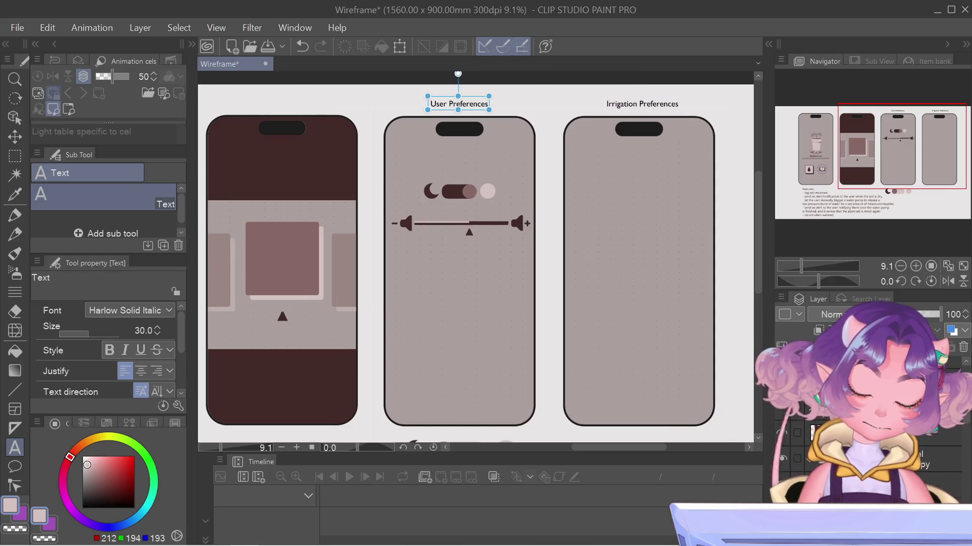
scroll(860, 446, "up", 1)
scroll(860, 445, "down", 2)
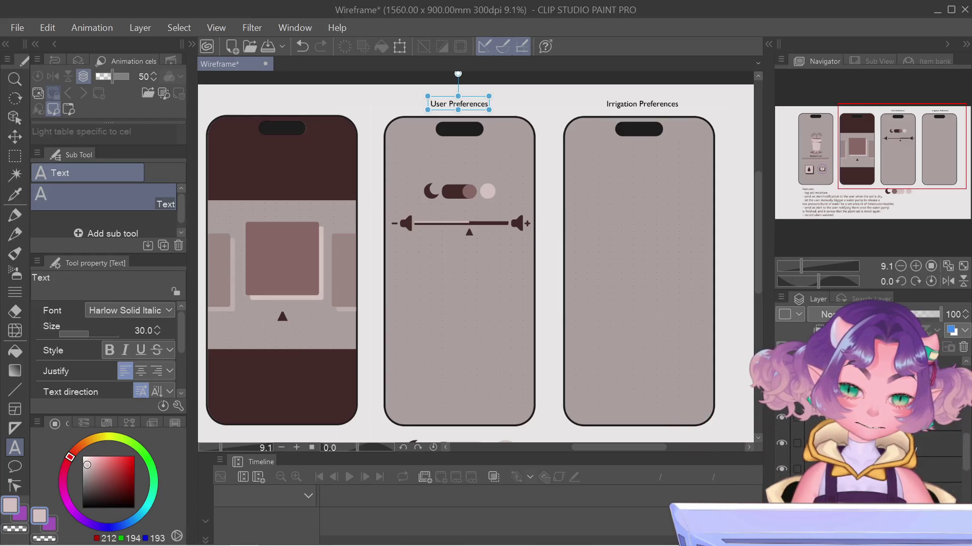
scroll(860, 446, "up", 2)
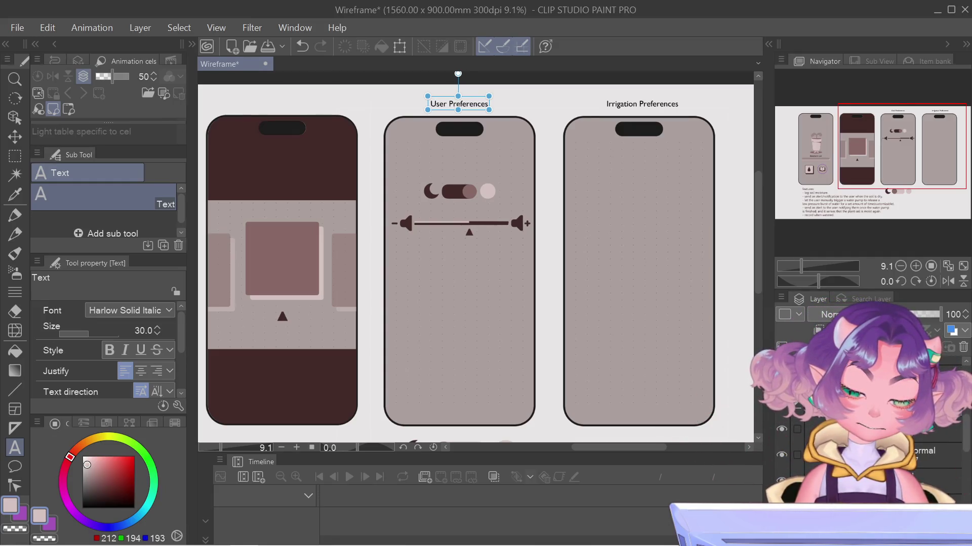
scroll(860, 446, "down", 1)
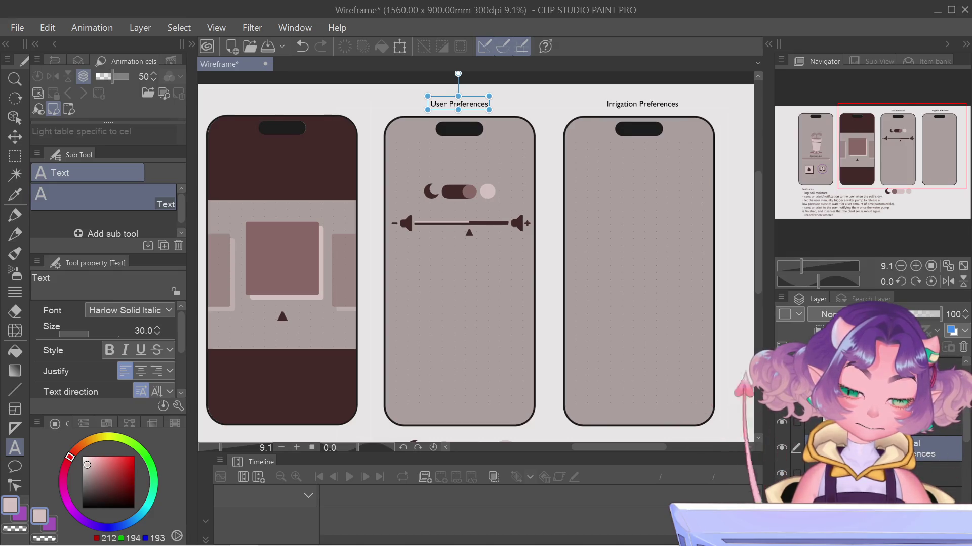
right_click(835, 445)
key("Escape")
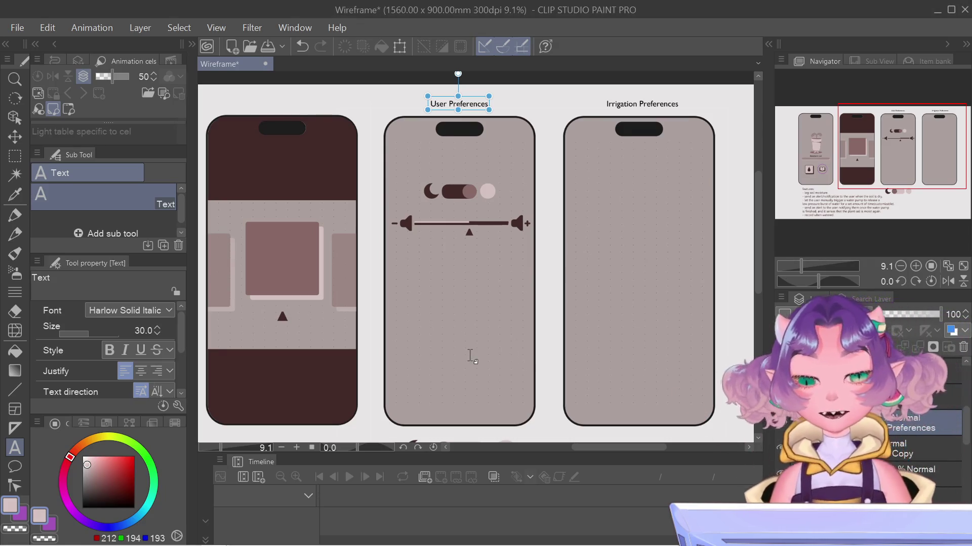
Undo the last change and deselect the User Preferences title
scroll(429, 336, "down", 1)
scroll(429, 336, "down", 1)
scroll(384, 329, "up", 3)
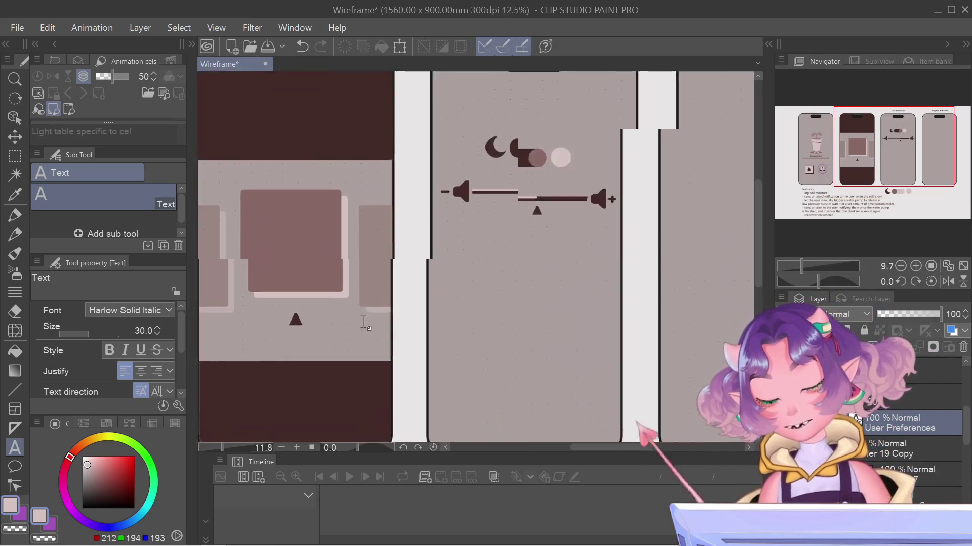
scroll(363, 323, "down", 2)
scroll(363, 324, "down", 2)
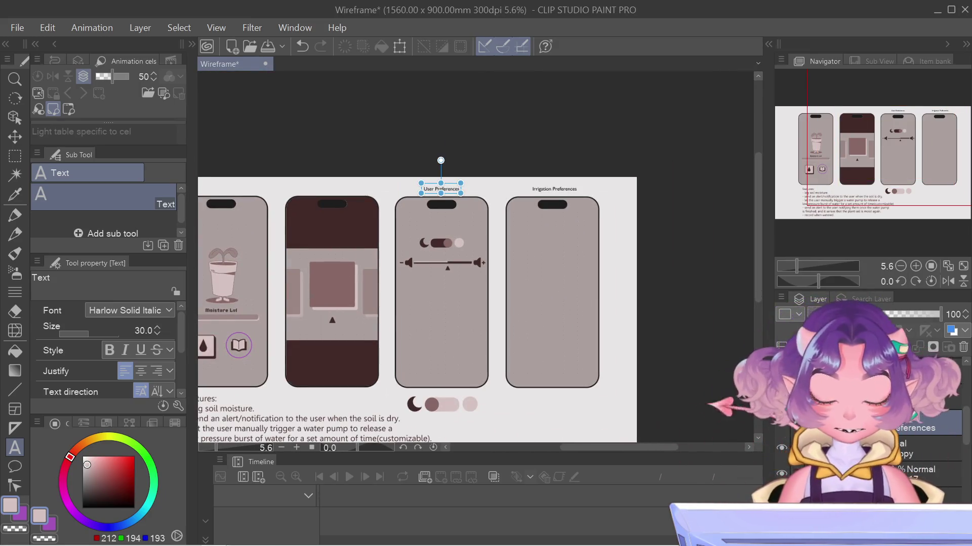
key("ctrl+z")
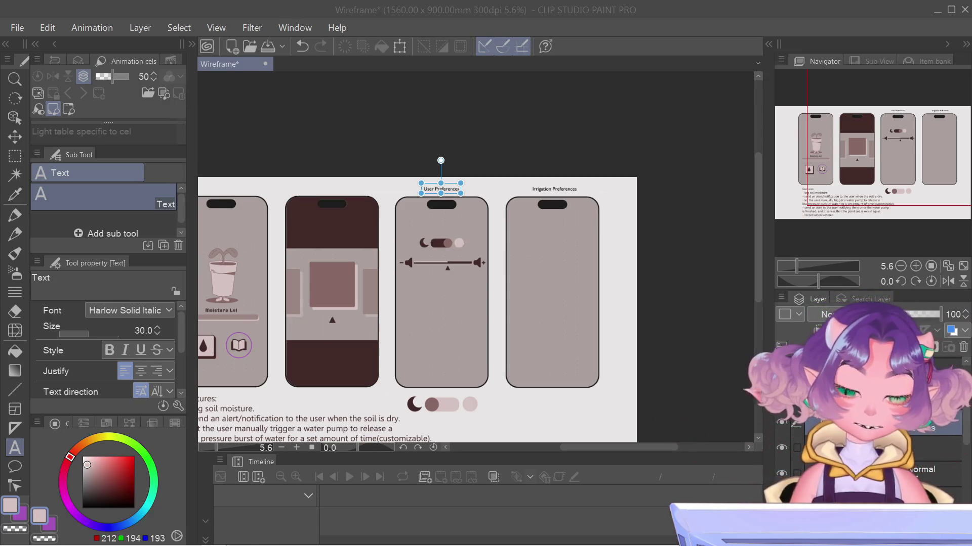
key("Escape")
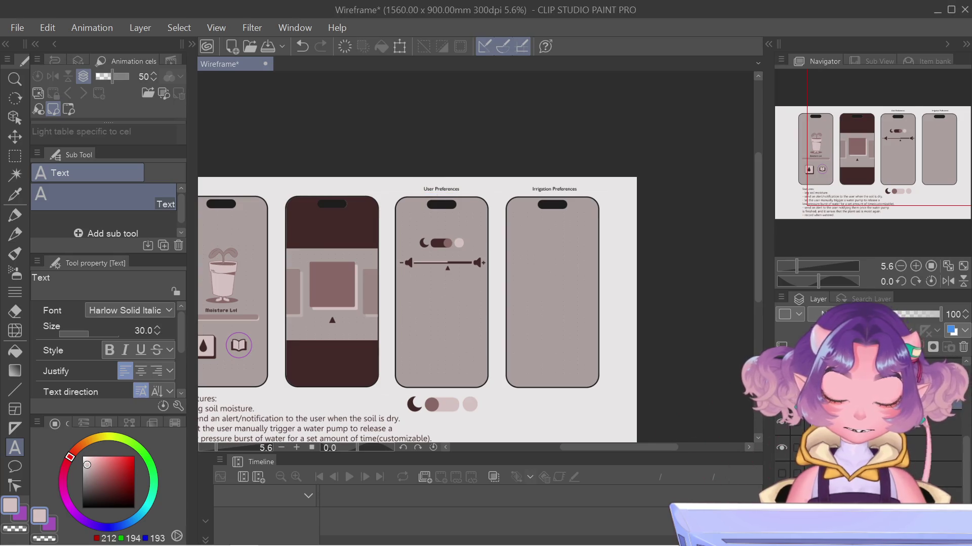
scroll(550, 238, "up", 2)
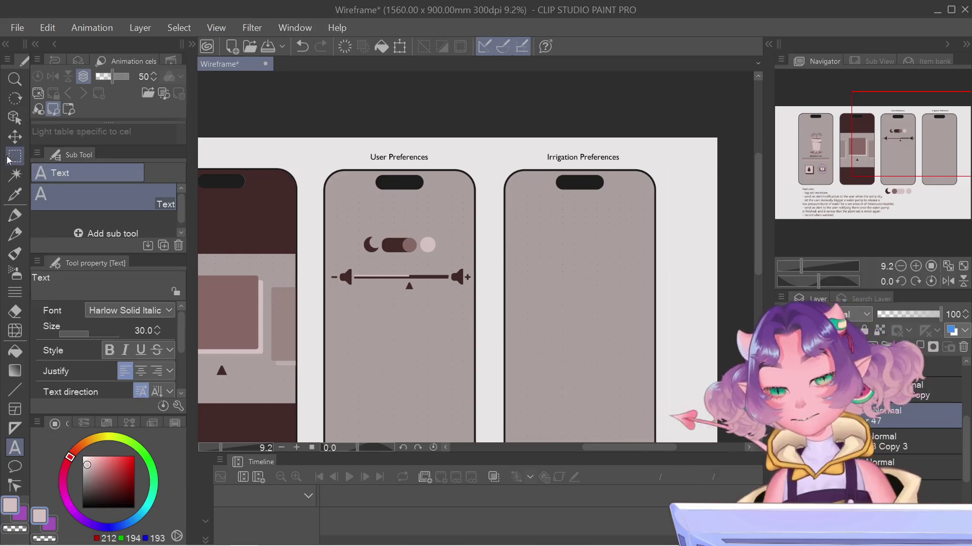
Set the Pen tool to Figure straight lines and pan to the Moisture screen's water-drop button
key("m")
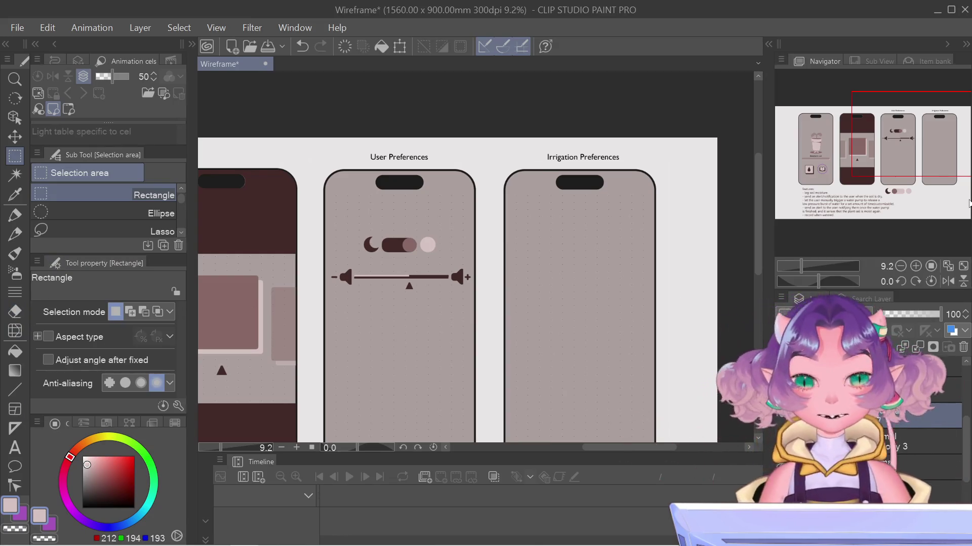
mouse_move(899, 161)
left_mouse_down()
mouse_move(910, 196)
mouse_move(895, 164)
left_mouse_up()
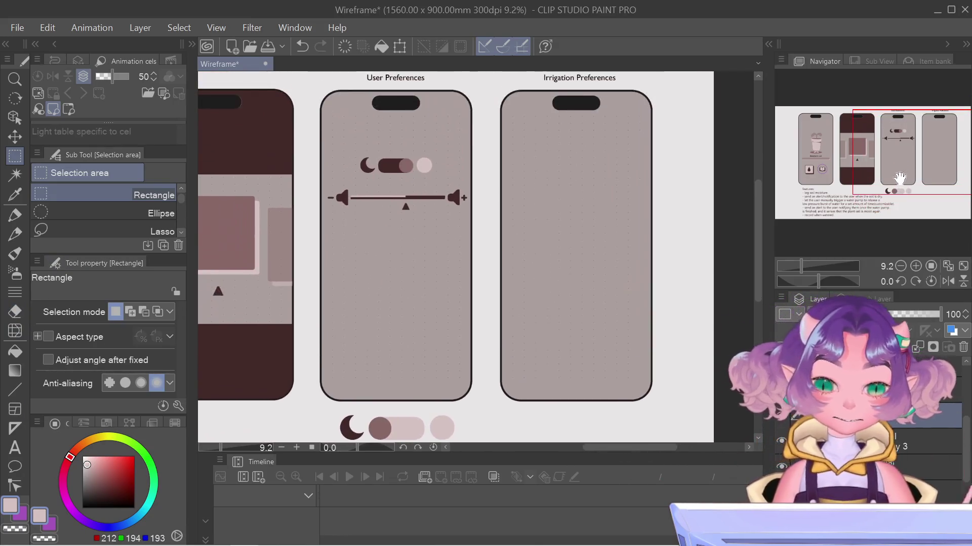
left_click(14, 215)
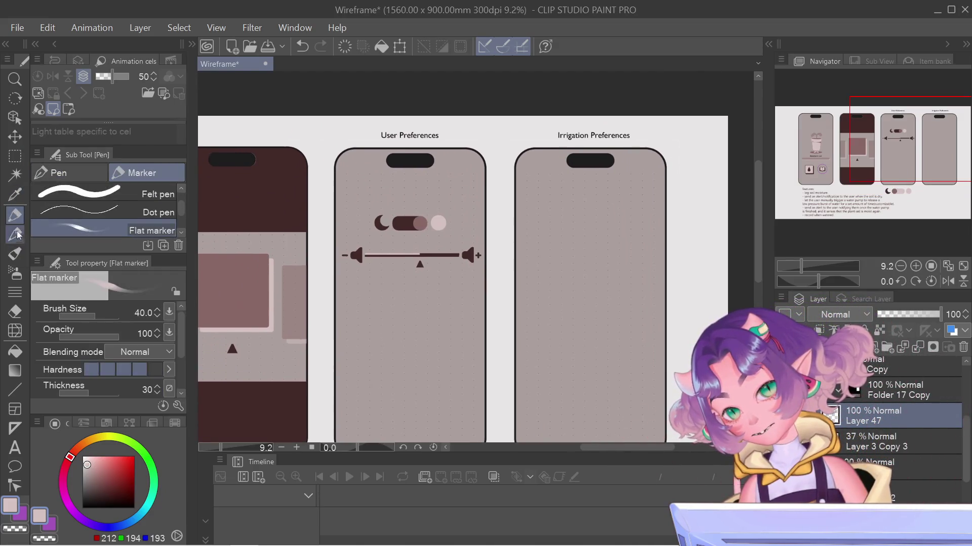
left_click(15, 409)
left_click(14, 389)
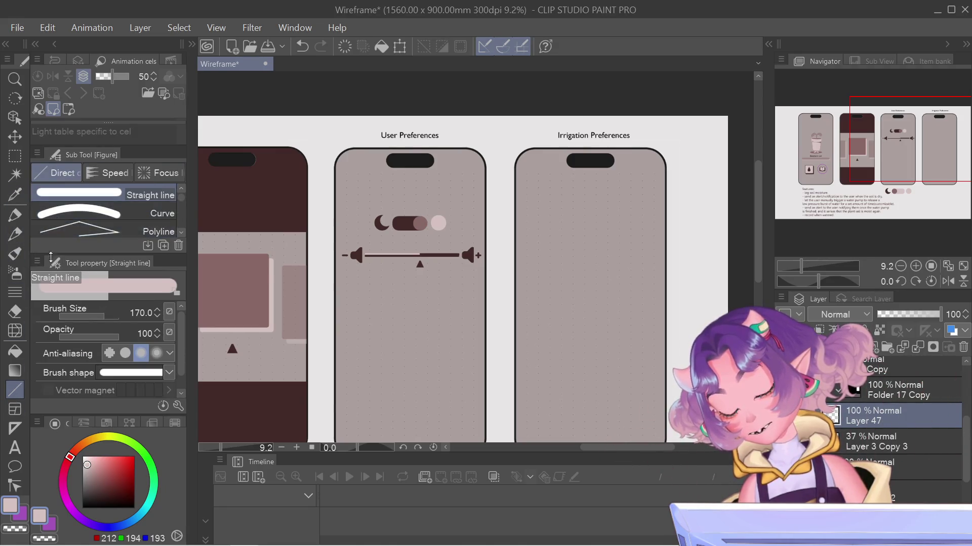
left_click_drag(873, 152, 795, 175)
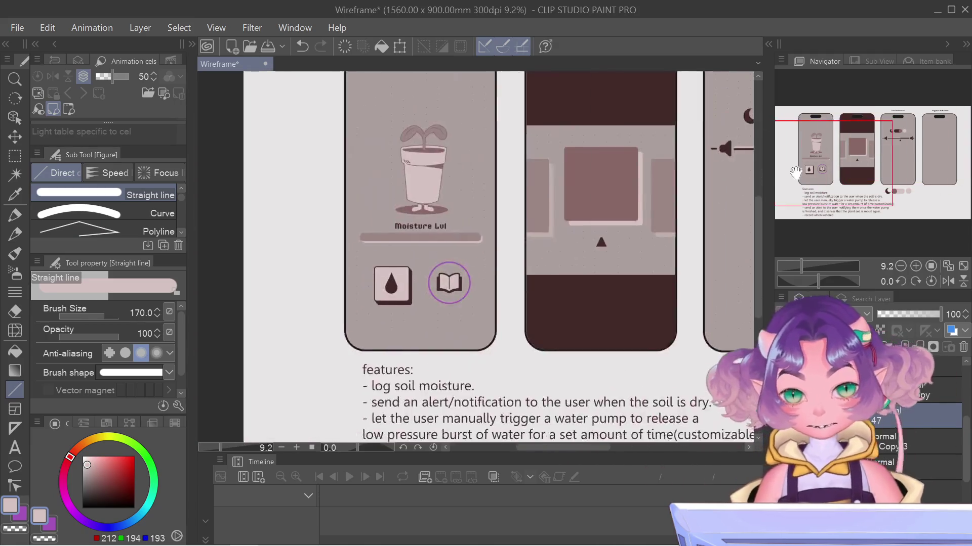
With the Object tool, select the copied water-drop layer (Layer 11 Copy 3) for transforming
key("o")
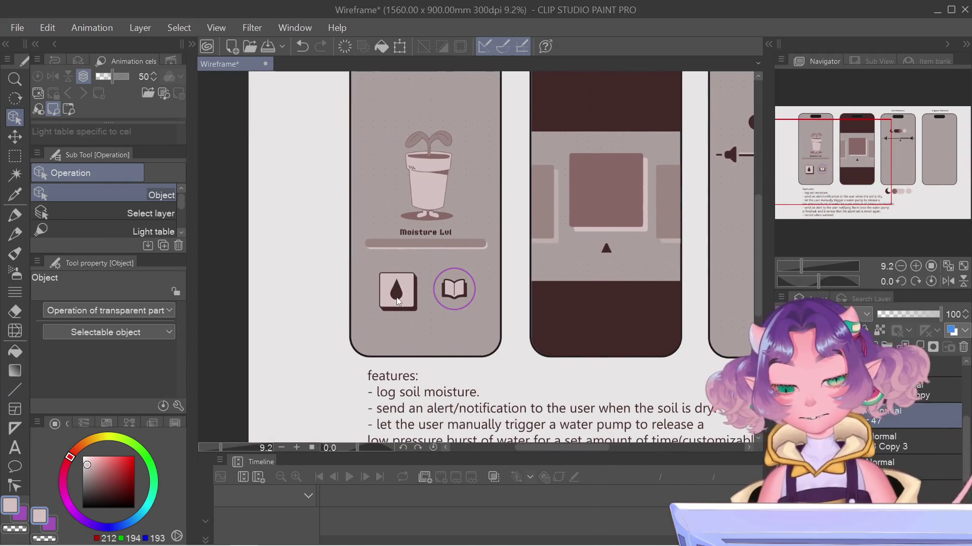
left_click(397, 301)
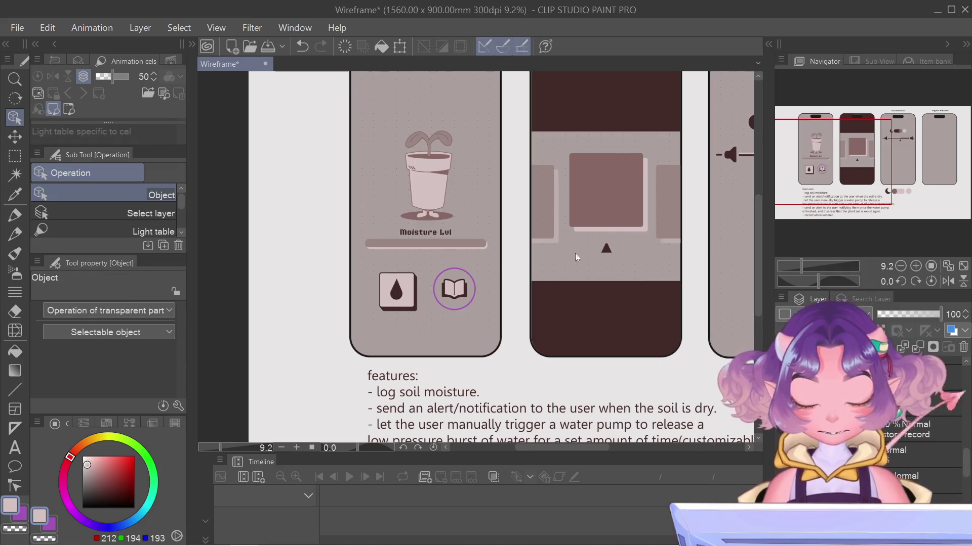
left_click_drag(876, 154, 933, 129)
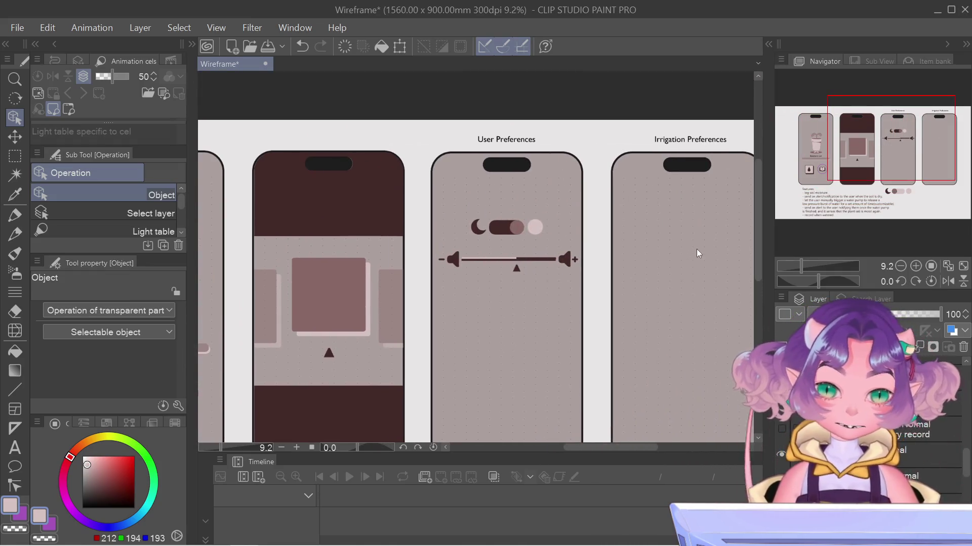
left_click(936, 437)
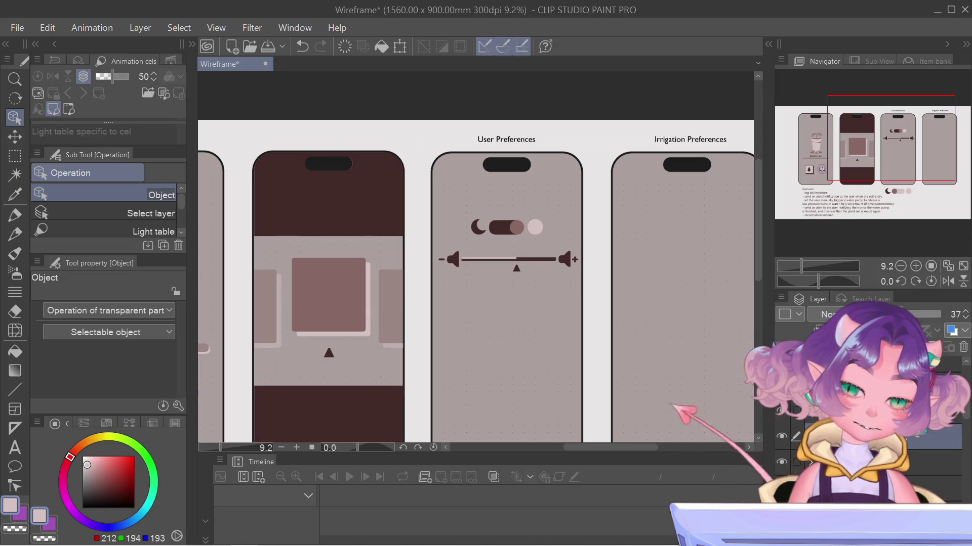
left_click(682, 398)
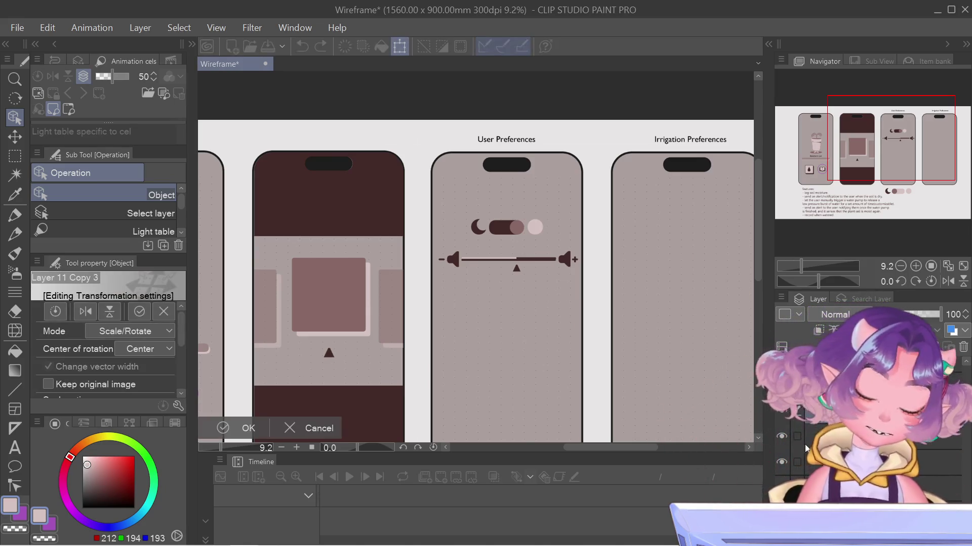
Arrow-key the copied drop onto the Irrigation Preferences screen and shrink it slightly
key("Right")
key("Right")
key("Right")
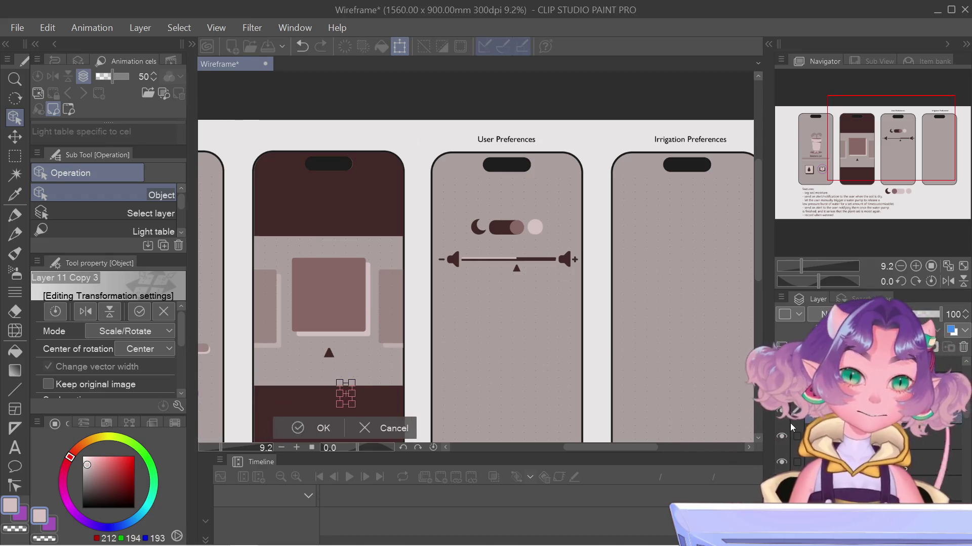
key("Right")
key("Right")
key("Right")
key("Right")
key("Right")
key("Right")
key("Right")
key("Right")
key("Right")
key("Right")
key("Right")
key("Right")
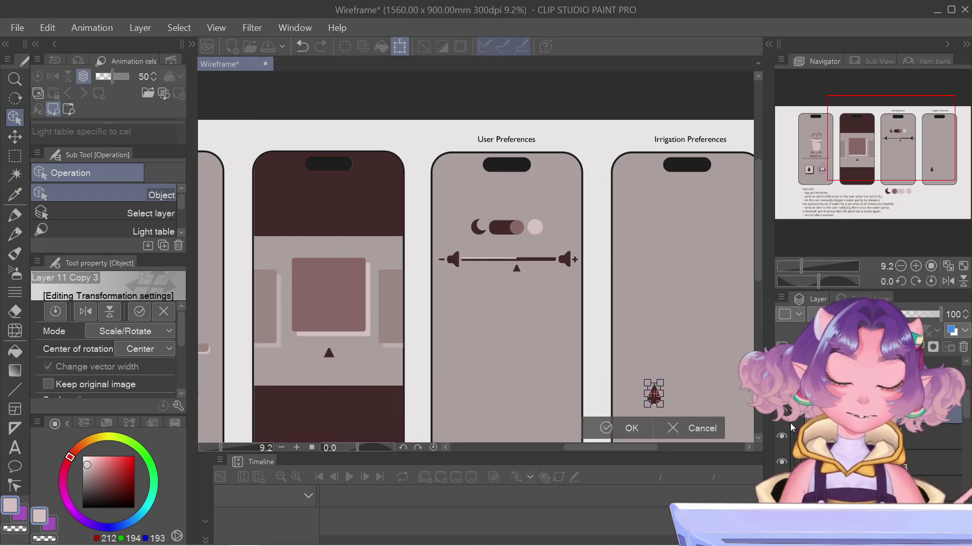
key("Up")
key("Up")
key("Up")
key("Up")
key("Up")
key("Up")
key("Up")
key("Up")
key("Left")
key("Down")
key("Down")
key("Down")
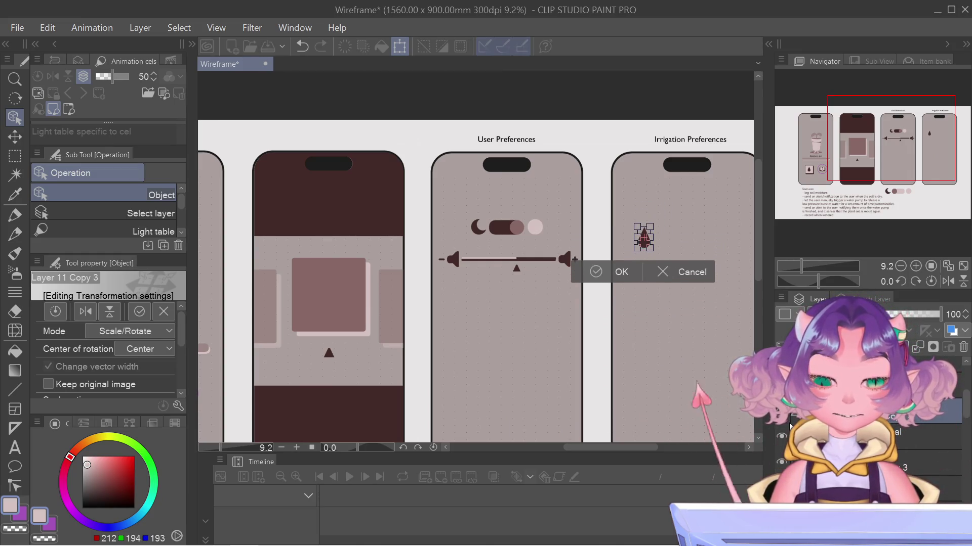
key("Left")
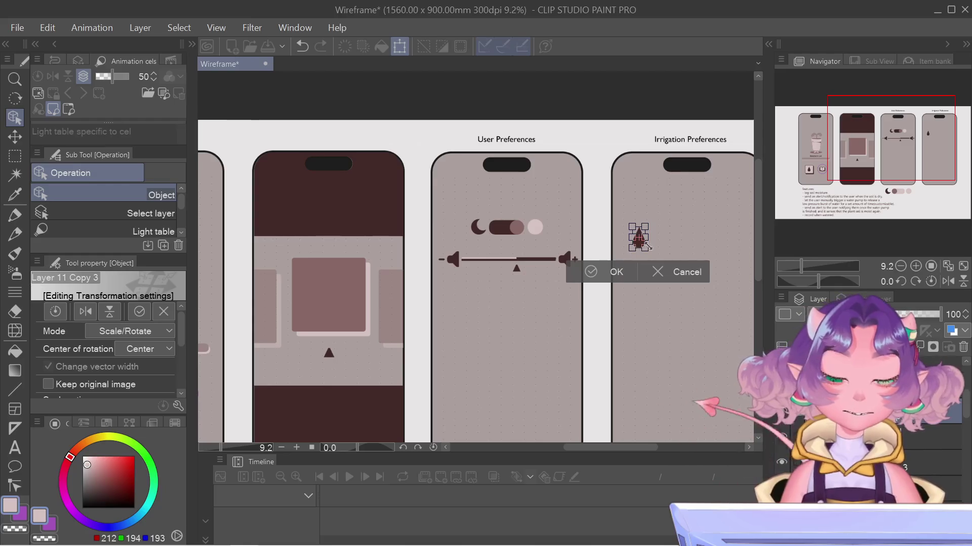
left_click_drag(647, 251, 644, 244)
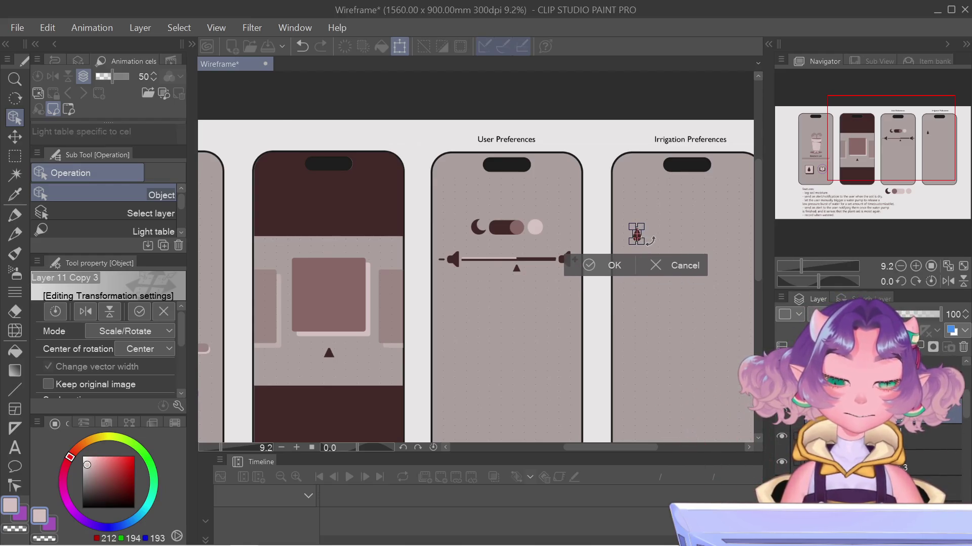
Enlarge the drop several times over, move it up and right, and confirm
scroll(643, 237, "up", 1)
scroll(643, 234, "up", 2)
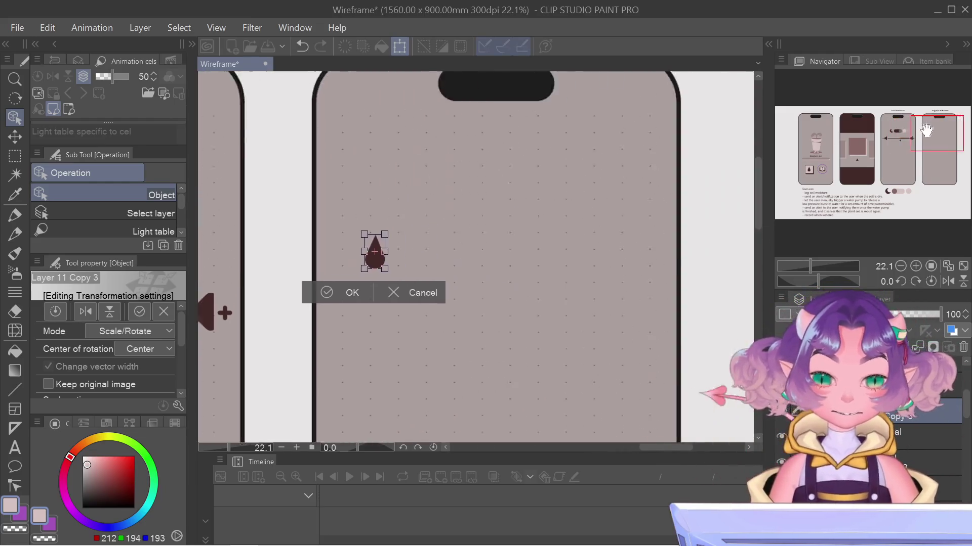
left_click_drag(904, 134, 925, 135)
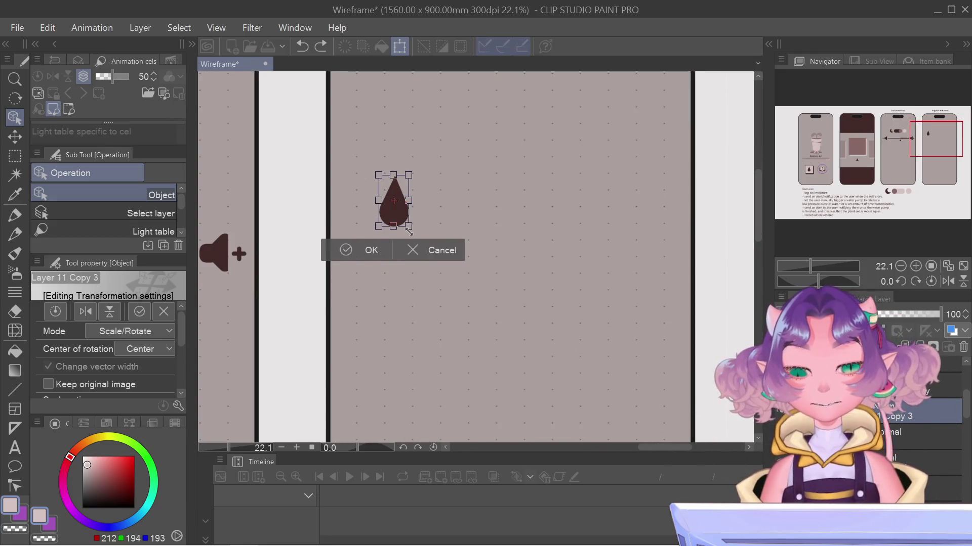
left_click_drag(409, 230, 460, 305)
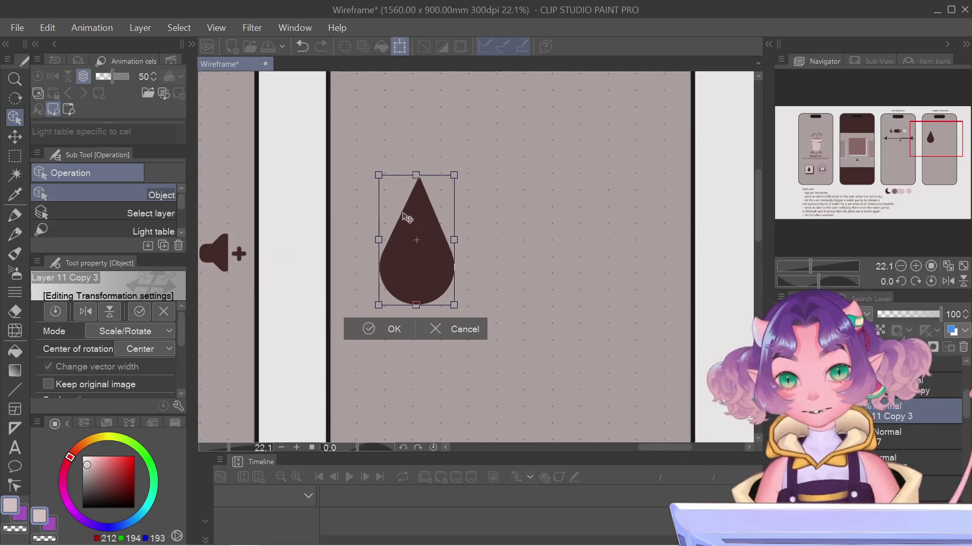
left_click_drag(407, 218, 593, 170)
key("Return")
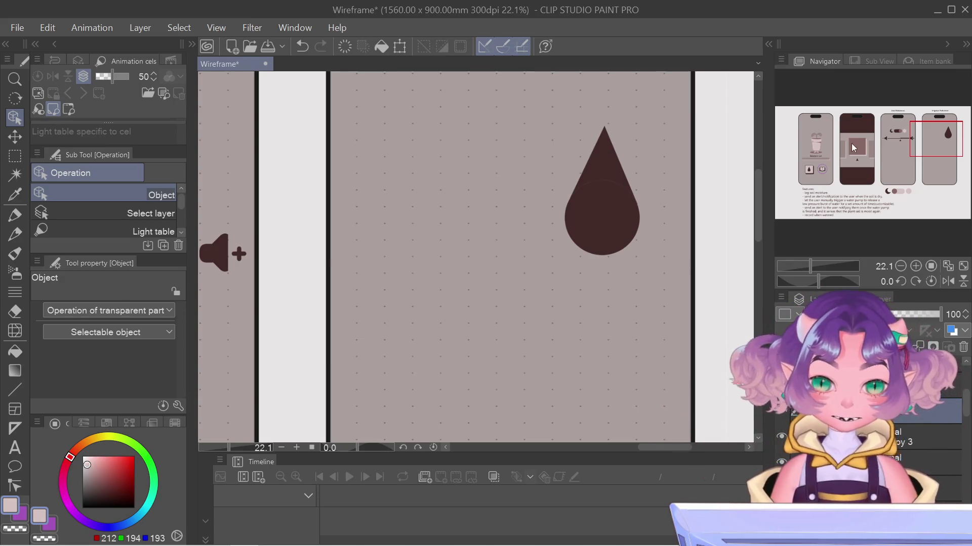
Rectangle-select the drop's lower half, fill it light pink, and clear the selection
left_click(853, 148)
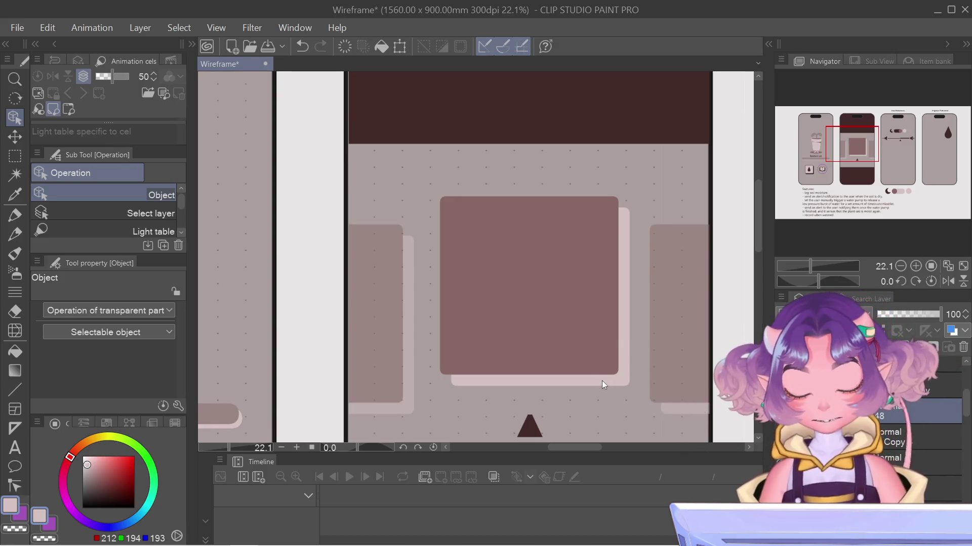
key("p")
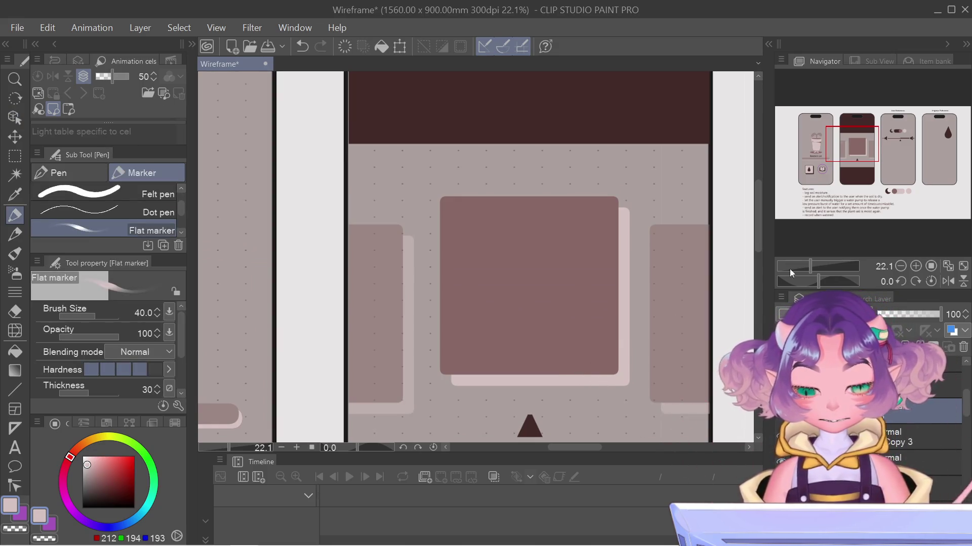
left_click_drag(938, 125, 953, 130)
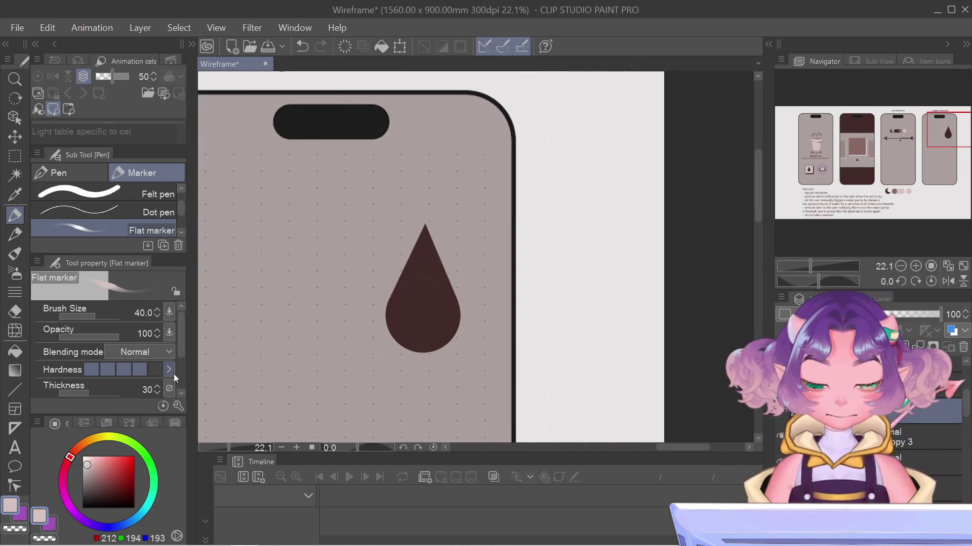
key("m")
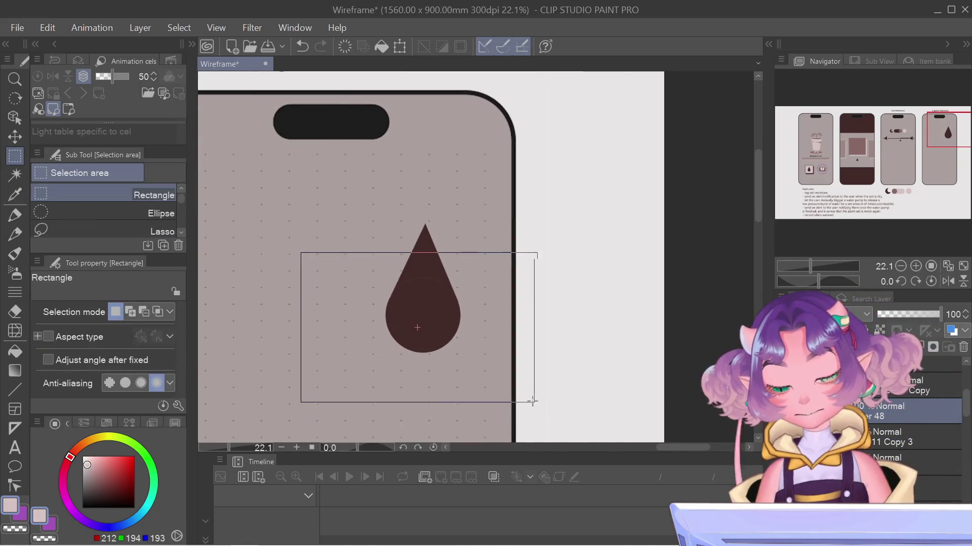
left_click_drag(533, 377, 529, 412)
left_click_drag(465, 289, 467, 320)
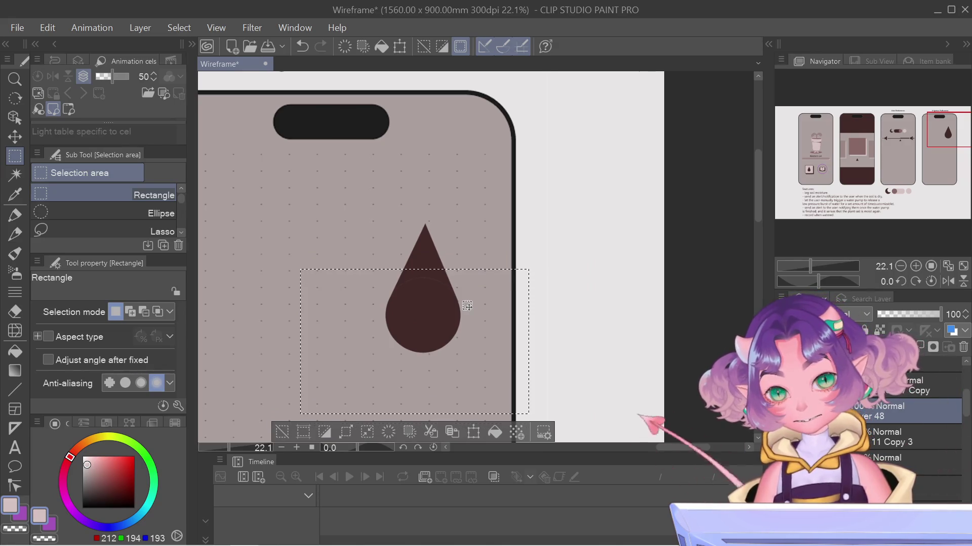
key("g")
left_click(424, 283)
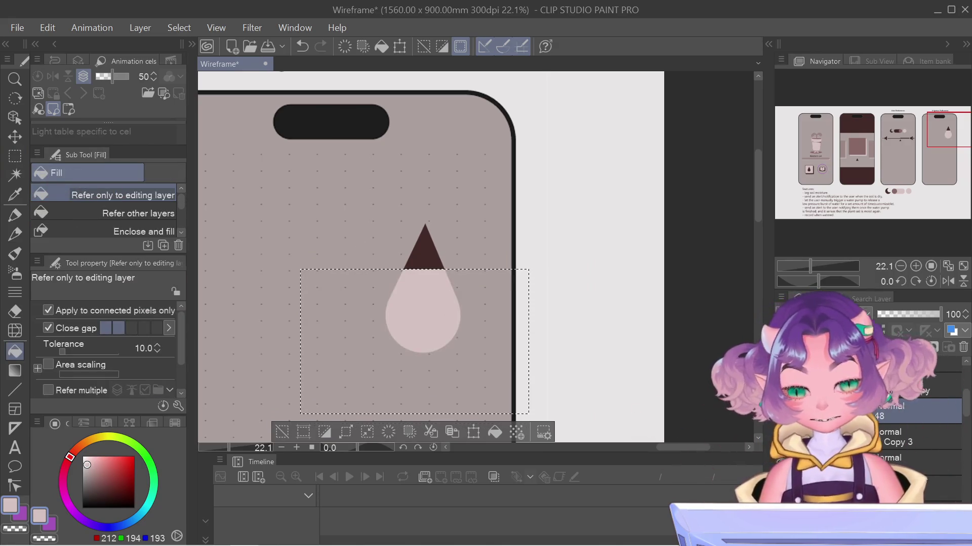
key("m")
key("ctrl+d")
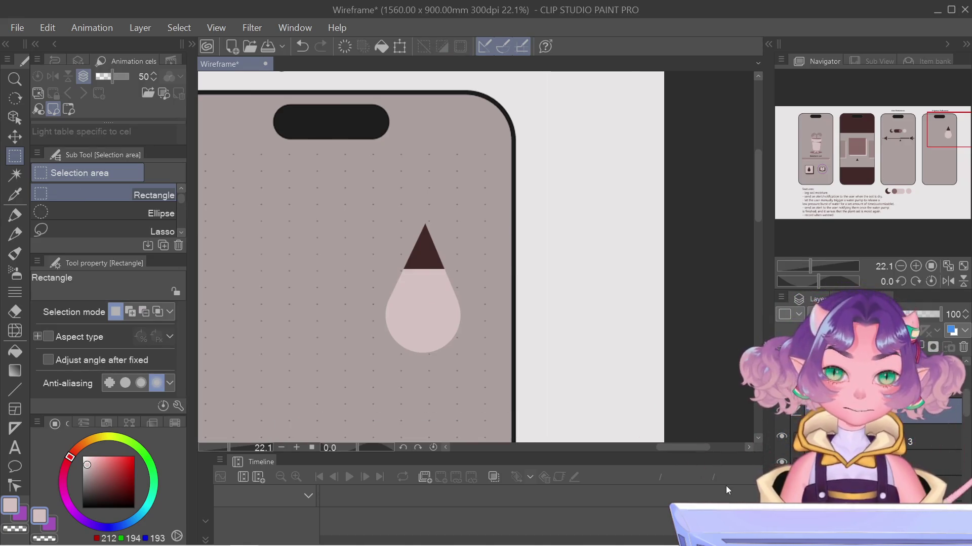
Start and cancel a transform on the two-tone drop, then select the drop's layer
scroll(637, 424, "down", 1)
scroll(506, 329, "down", 3)
scroll(461, 299, "down", 1)
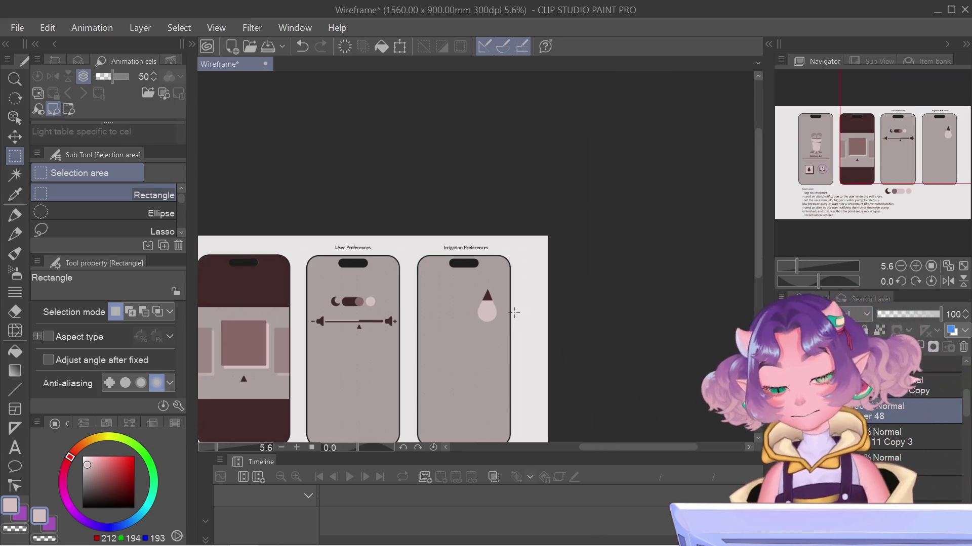
scroll(461, 299, "up", 1)
key("ctrl+t")
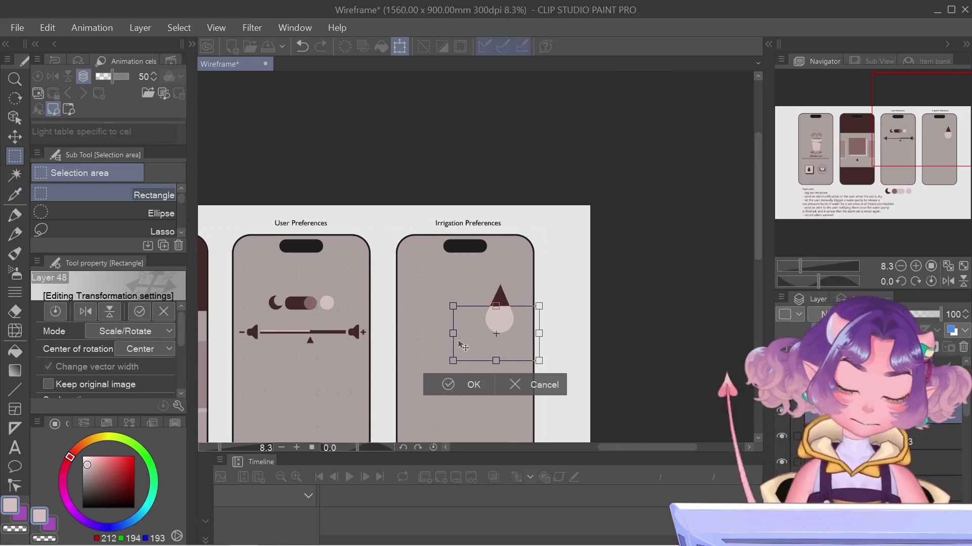
key("Escape")
scroll(493, 303, "up", 2)
scroll(493, 304, "up", 2)
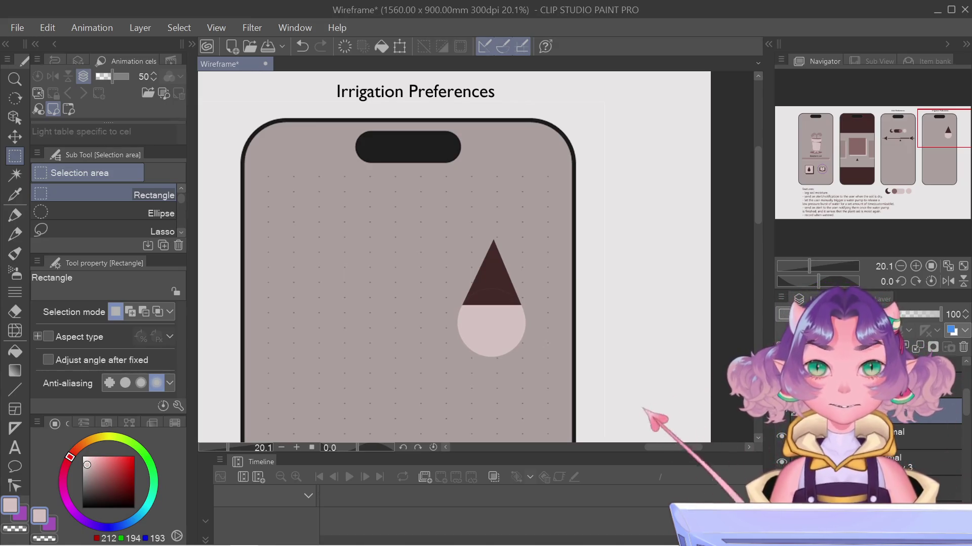
left_click(931, 463)
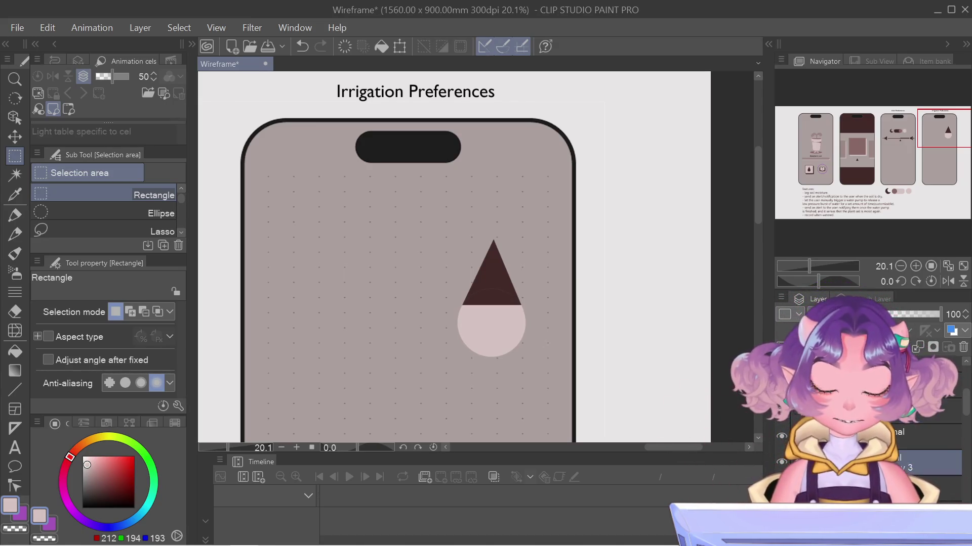
Sample the tip's dark brown and refill the tip, removing the faint curved line
scroll(479, 306, "up", 2)
scroll(506, 296, "up", 2)
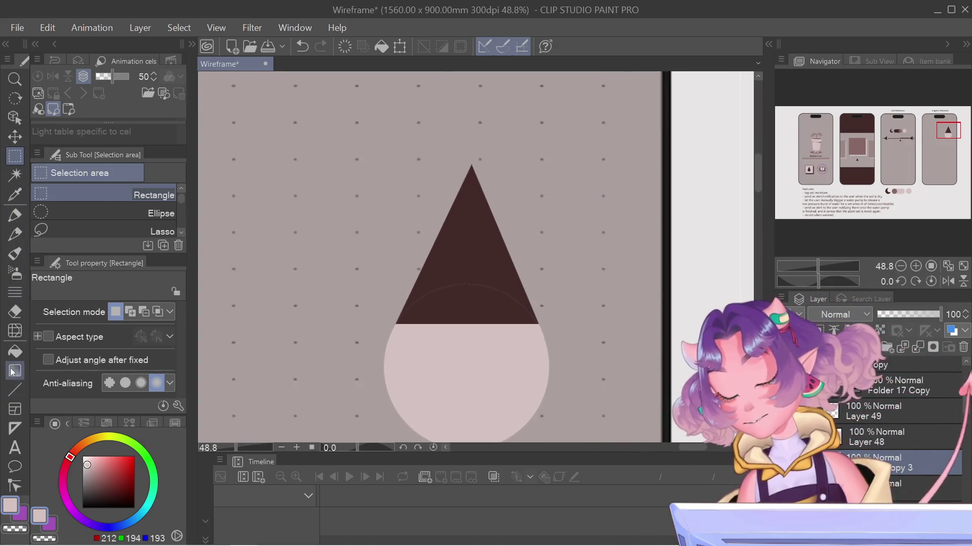
left_click(15, 351)
scroll(662, 245, "up", 1)
left_click(441, 223, "alt")
scroll(438, 241, "up", 1)
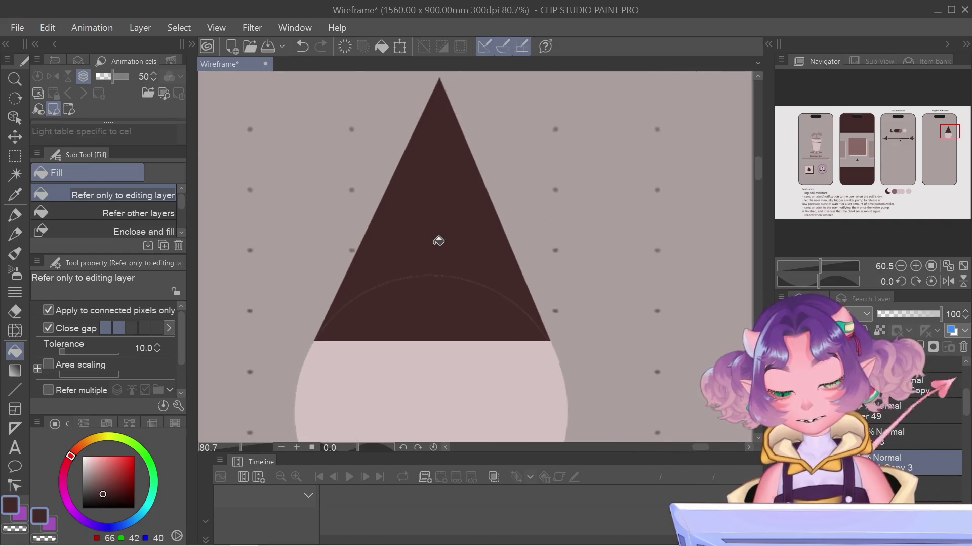
scroll(438, 241, "up", 1)
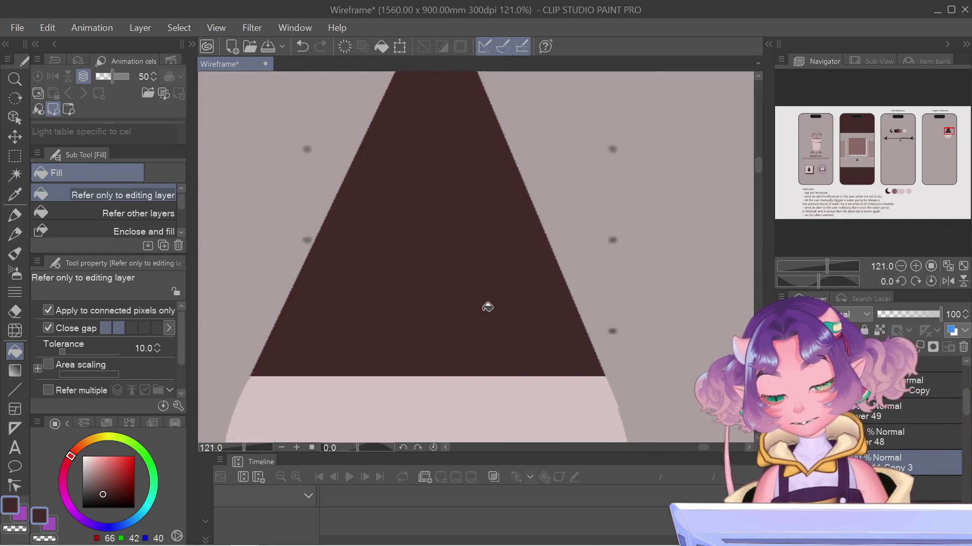
Zoom back out over the finished drop and choose the Text tool
scroll(486, 304, "down", 3)
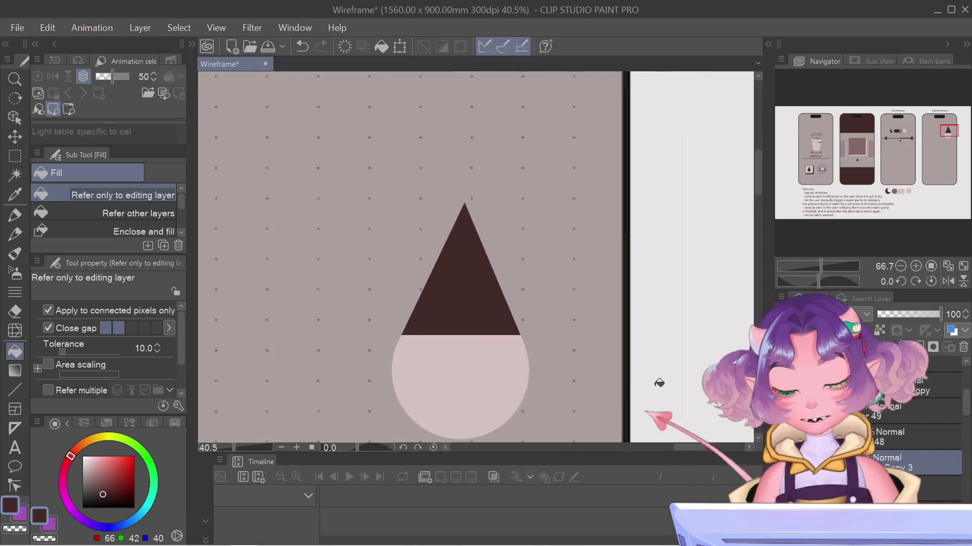
scroll(552, 367, "down", 2)
scroll(551, 369, "down", 1)
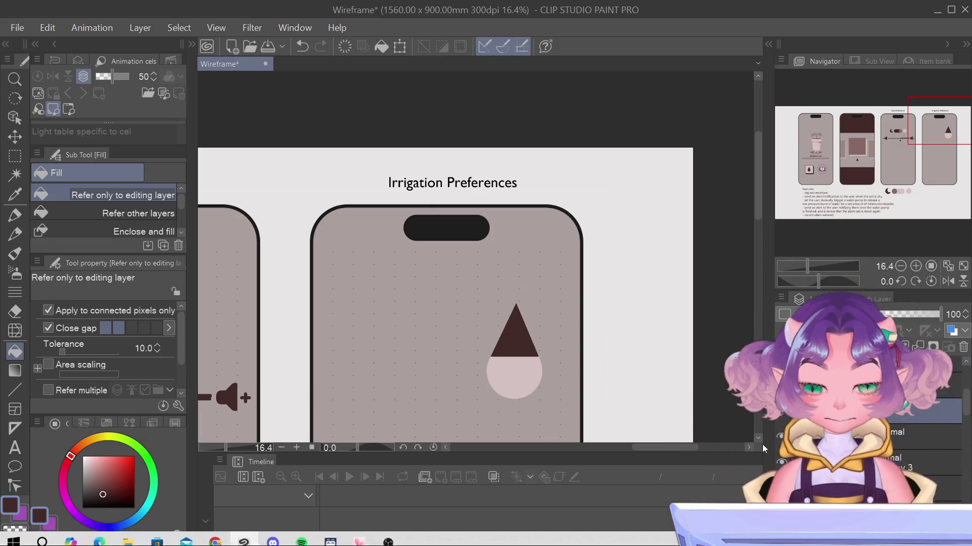
scroll(556, 392, "up", 1)
scroll(556, 392, "up", 1)
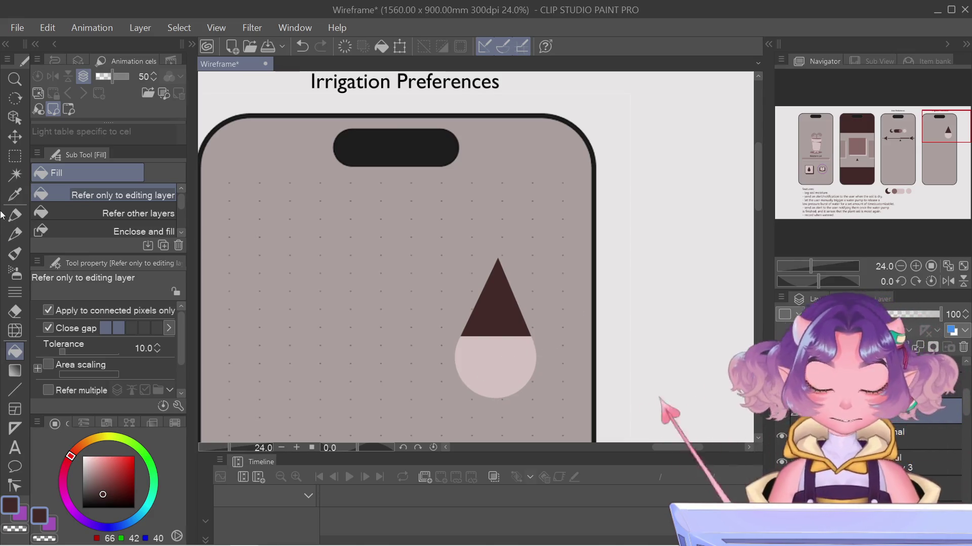
left_click(16, 449)
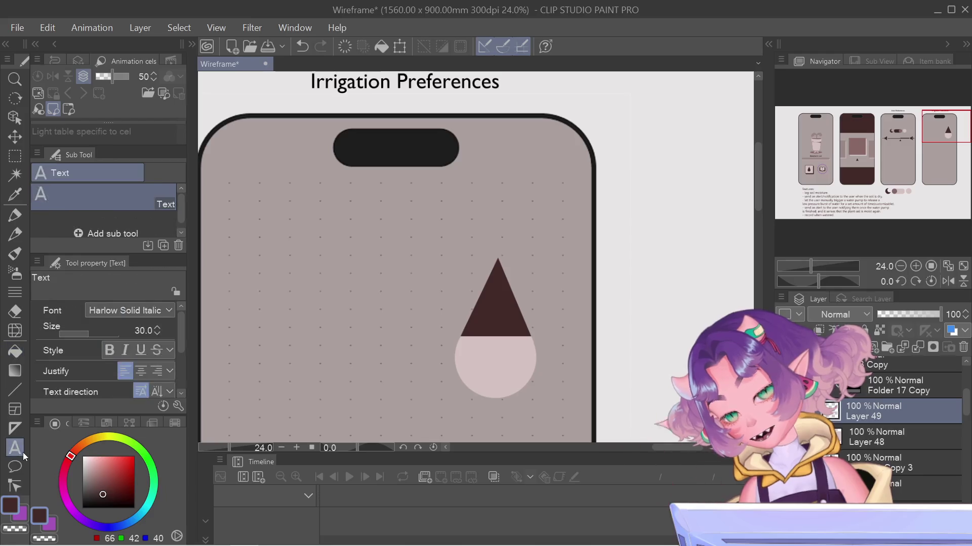